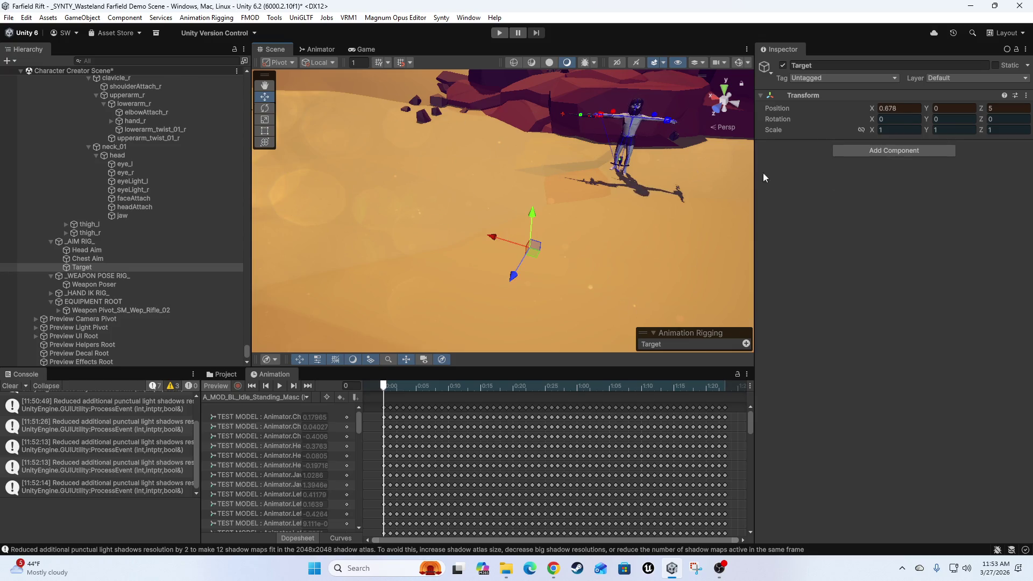
Frame the Target and character, then select the Chest Aim constraint and the _AIM RIG_ layer.
{"action": "mouse_move", "coordinate": [626, 200]}
{"action": "left_mouse_down"}
{"action": "mouse_move", "coordinate": [505, 212]}
{"action": "mouse_move", "coordinate": [405, 176]}
{"action": "mouse_move", "coordinate": [482, 176]}
{"action": "mouse_move", "coordinate": [499, 212]}
{"action": "left_mouse_up"}
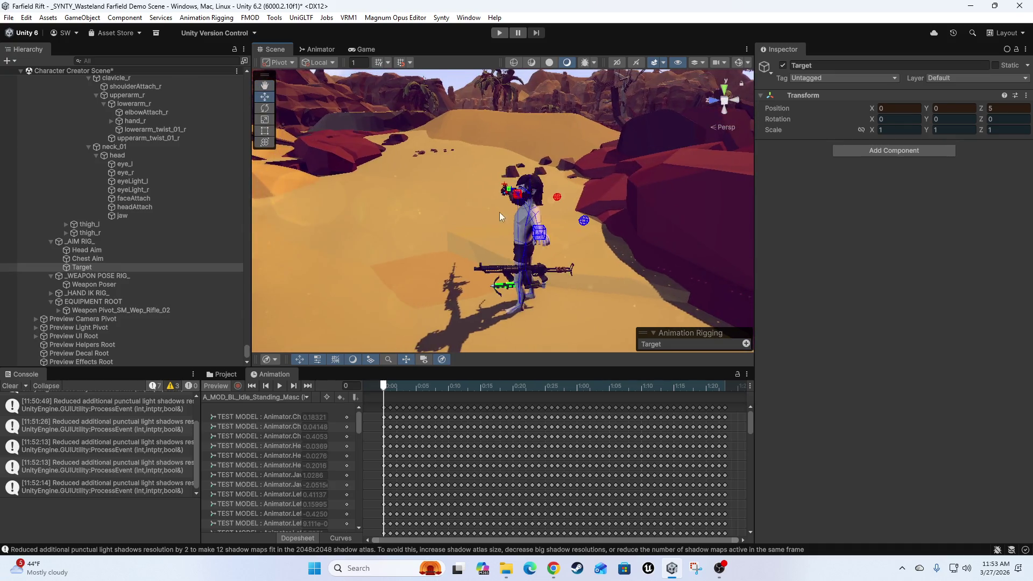
{"action": "scroll", "coordinate": [499, 214], "scroll_direction": "up", "scroll_amount": 5}
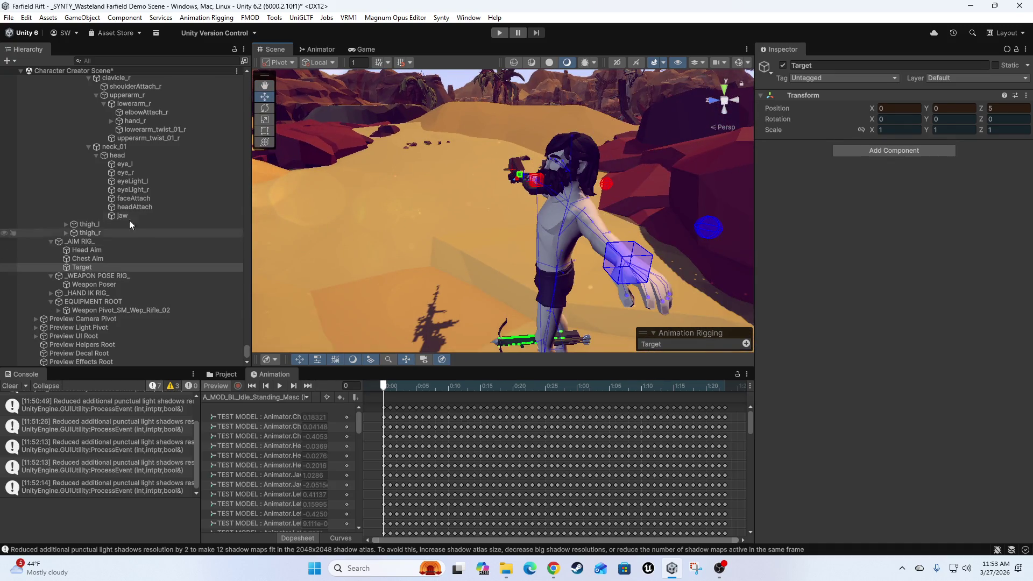
{"action": "scroll", "coordinate": [468, 252], "scroll_direction": "down", "scroll_amount": 3}
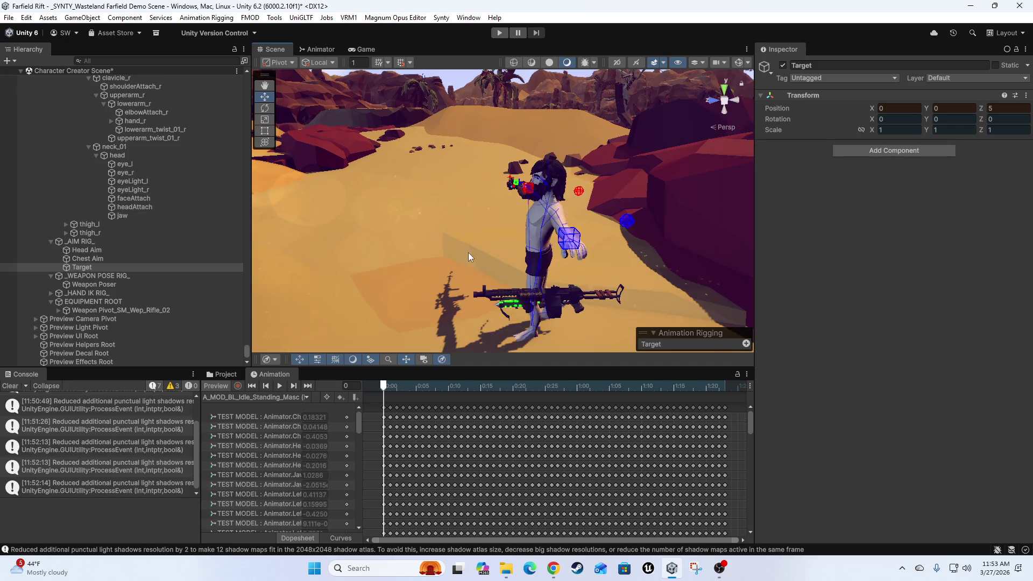
{"action": "mouse_move", "coordinate": [468, 253]}
{"action": "left_mouse_down"}
{"action": "mouse_move", "coordinate": [483, 282]}
{"action": "mouse_move", "coordinate": [592, 253]}
{"action": "mouse_move", "coordinate": [512, 263]}
{"action": "mouse_move", "coordinate": [657, 223]}
{"action": "left_mouse_up"}
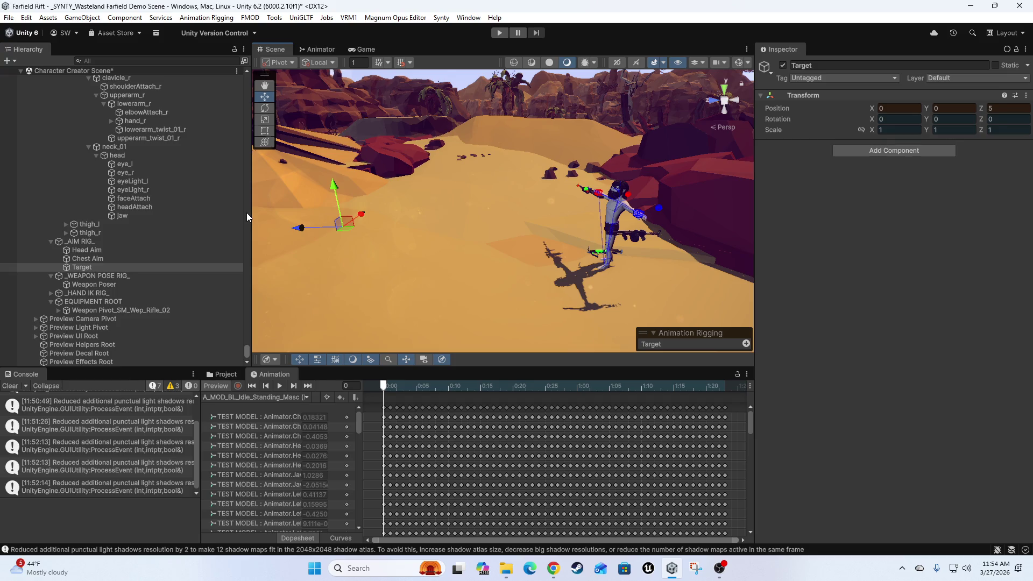
{"action": "mouse_move", "coordinate": [380, 234]}
{"action": "left_mouse_down"}
{"action": "mouse_move", "coordinate": [425, 246]}
{"action": "mouse_move", "coordinate": [628, 224]}
{"action": "mouse_move", "coordinate": [643, 177]}
{"action": "left_mouse_up"}
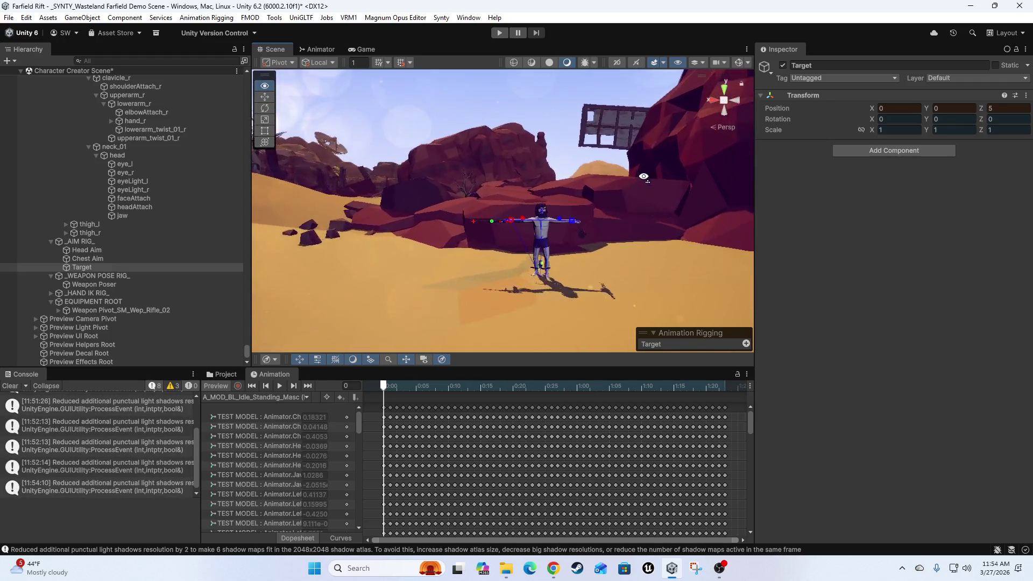
{"action": "scroll", "coordinate": [643, 176], "scroll_direction": "up", "scroll_amount": 10}
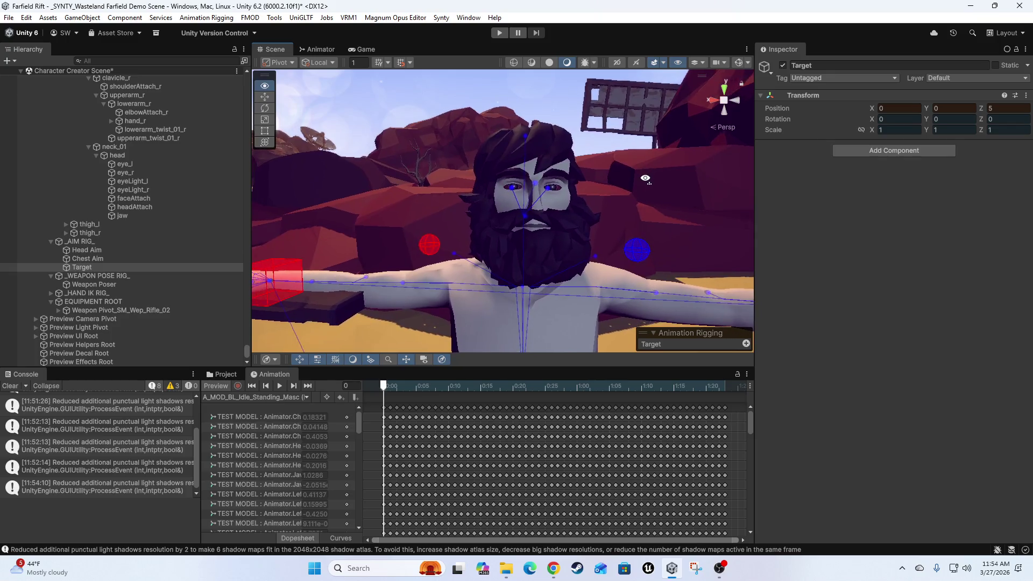
{"action": "scroll", "coordinate": [645, 178], "scroll_direction": "down", "scroll_amount": 8}
{"action": "left_click_drag", "start_coordinate": [615, 196], "coordinate": [301, 257]}
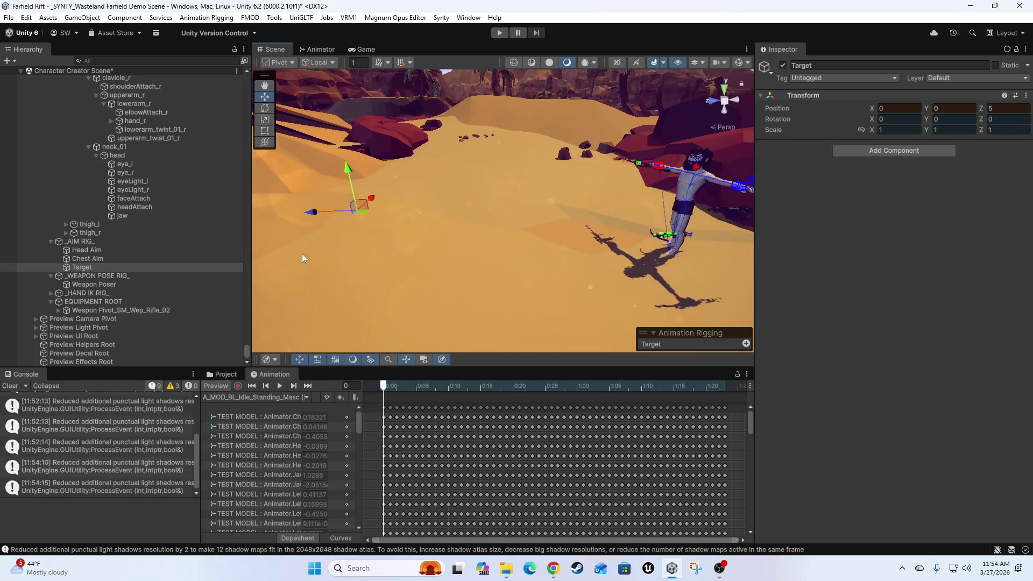
{"action": "left_click", "coordinate": [91, 260]}
{"action": "left_click", "coordinate": [82, 241]}
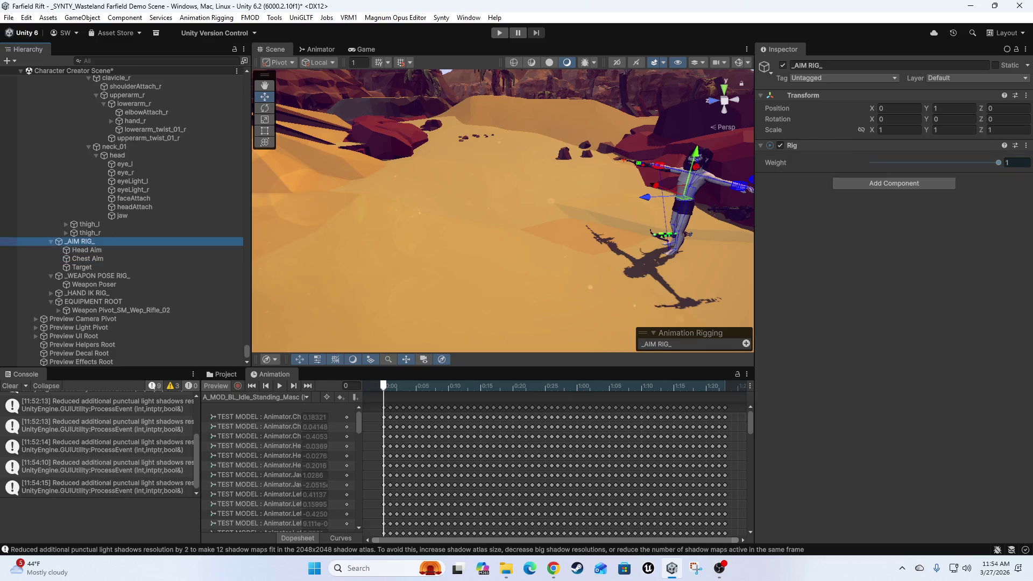
{"action": "mouse_move", "coordinate": [615, 218]}
{"action": "left_mouse_down"}
{"action": "mouse_move", "coordinate": [517, 172]}
{"action": "mouse_move", "coordinate": [568, 228]}
{"action": "mouse_move", "coordinate": [456, 225]}
{"action": "mouse_move", "coordinate": [525, 222]}
{"action": "mouse_move", "coordinate": [476, 385]}
{"action": "left_mouse_up"}
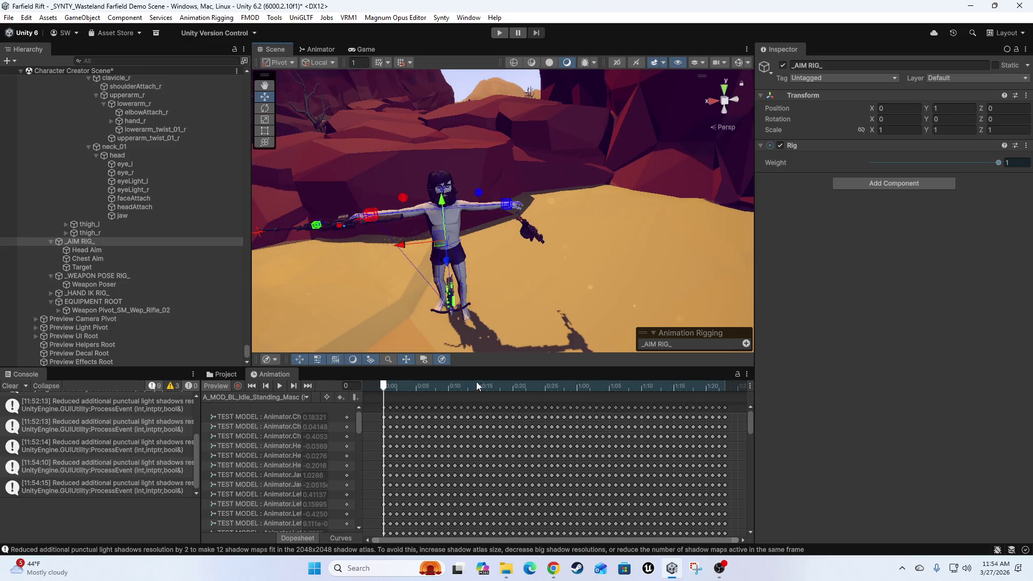
Play the idle preview, stop at frame 0, turn Preview off and frame the Target.
{"action": "left_click", "coordinate": [279, 385]}
{"action": "left_click", "coordinate": [279, 385]}
{"action": "left_click", "coordinate": [441, 385]}
{"action": "left_click", "coordinate": [383, 386]}
{"action": "mouse_move", "coordinate": [625, 249]}
{"action": "left_mouse_down"}
{"action": "mouse_move", "coordinate": [388, 260]}
{"action": "mouse_move", "coordinate": [333, 366]}
{"action": "left_mouse_up"}
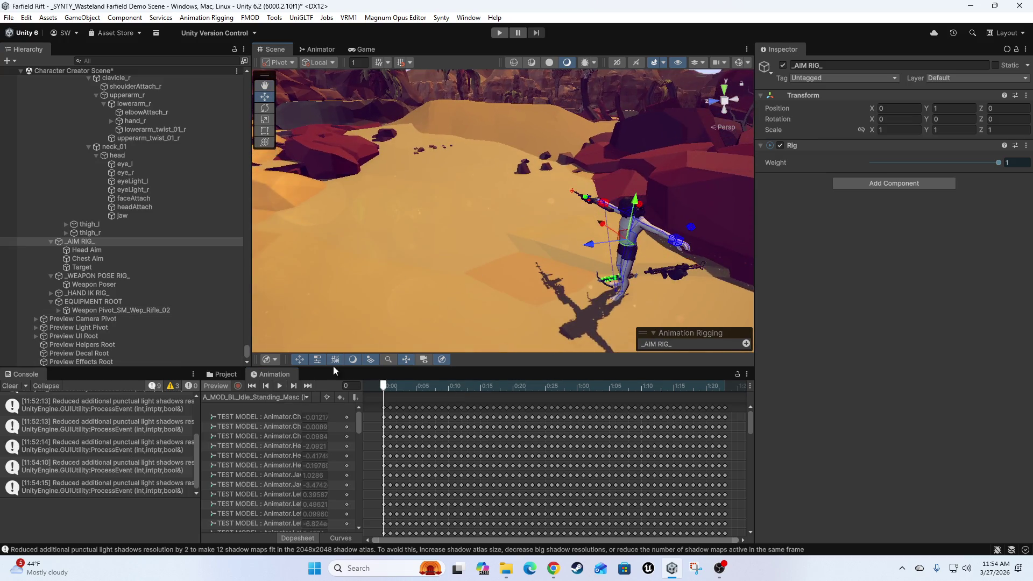
{"action": "left_click", "coordinate": [217, 385]}
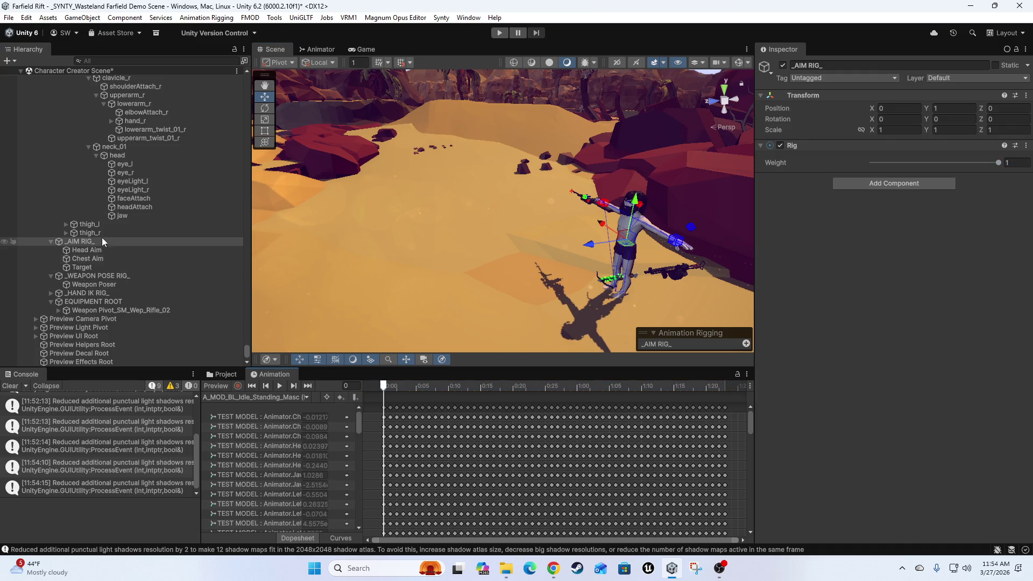
{"action": "double_click", "coordinate": [100, 268]}
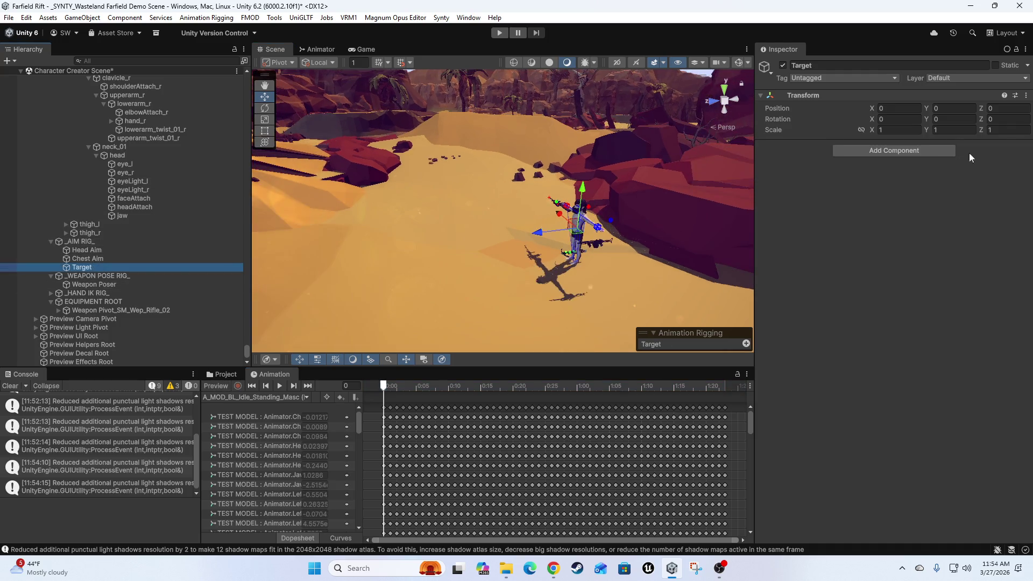
Set the Target's Position Z to 5 and play the preview to watch the character aim.
{"action": "left_click", "coordinate": [993, 108]}
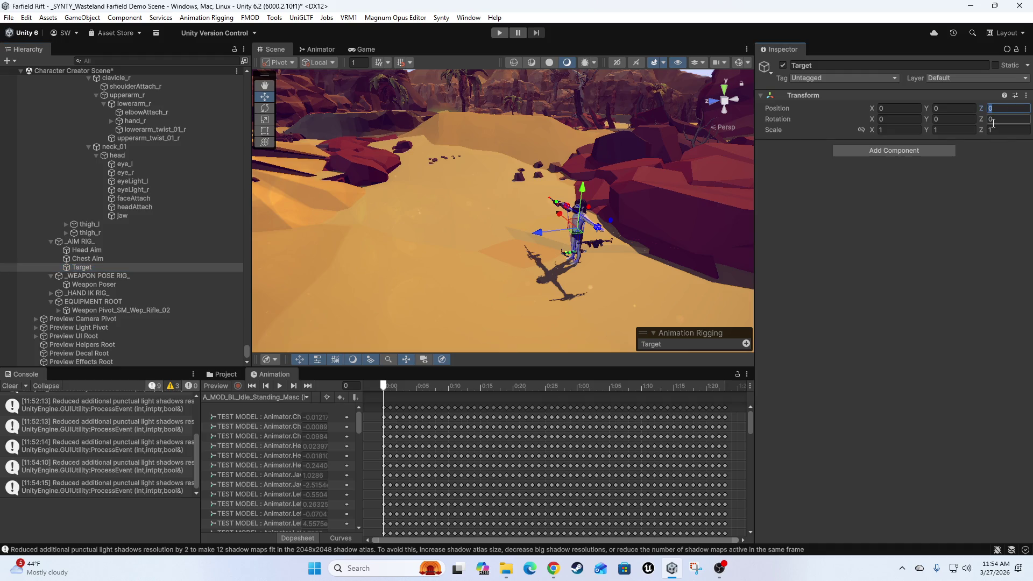
{"action": "type", "text": "5"}
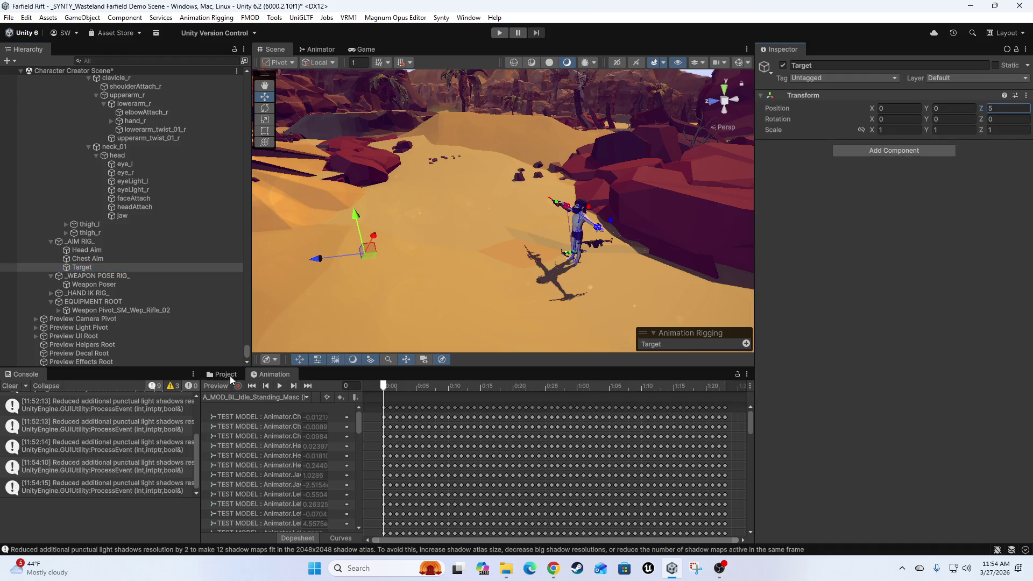
{"action": "left_click", "coordinate": [279, 385]}
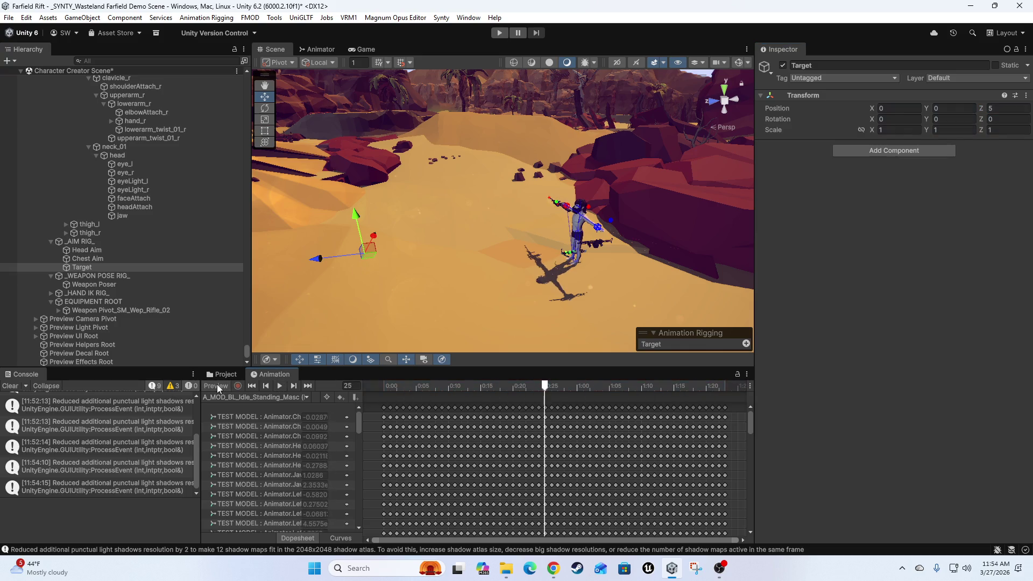
{"action": "scroll", "coordinate": [369, 322], "scroll_direction": "up", "scroll_amount": 3}
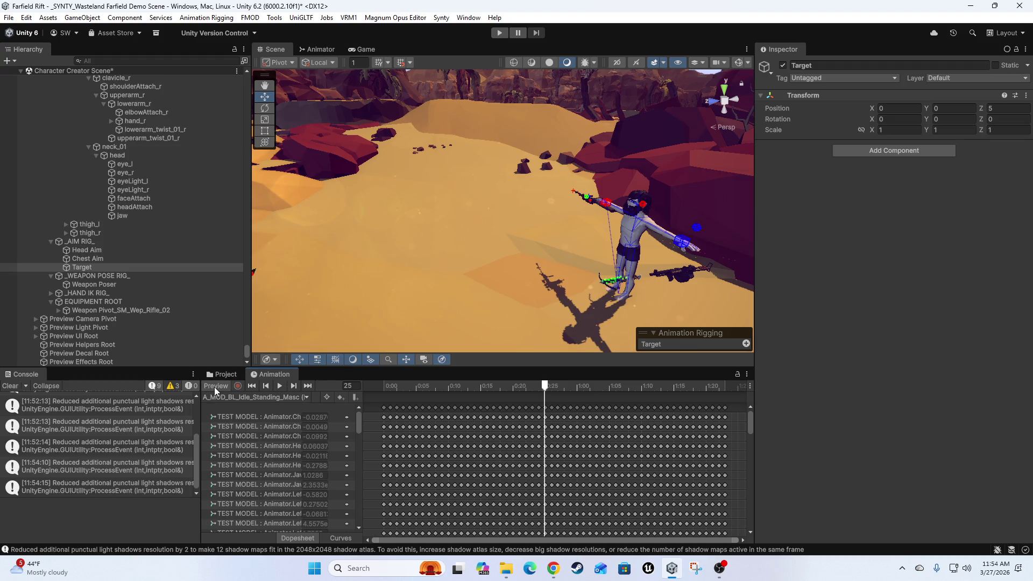
{"action": "mouse_move", "coordinate": [501, 257]}
{"action": "left_mouse_down"}
{"action": "mouse_move", "coordinate": [496, 208]}
{"action": "mouse_move", "coordinate": [505, 232]}
{"action": "mouse_move", "coordinate": [507, 215]}
{"action": "mouse_move", "coordinate": [502, 293]}
{"action": "left_mouse_up"}
{"action": "scroll", "coordinate": [492, 249], "scroll_direction": "up", "scroll_amount": 10}
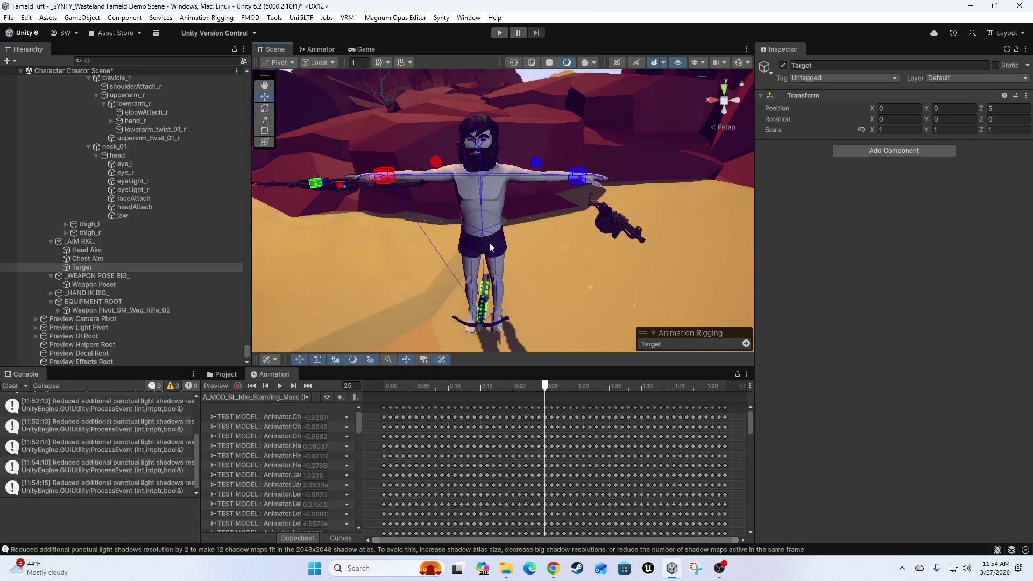
{"action": "scroll", "coordinate": [489, 248], "scroll_direction": "up", "scroll_amount": 2}
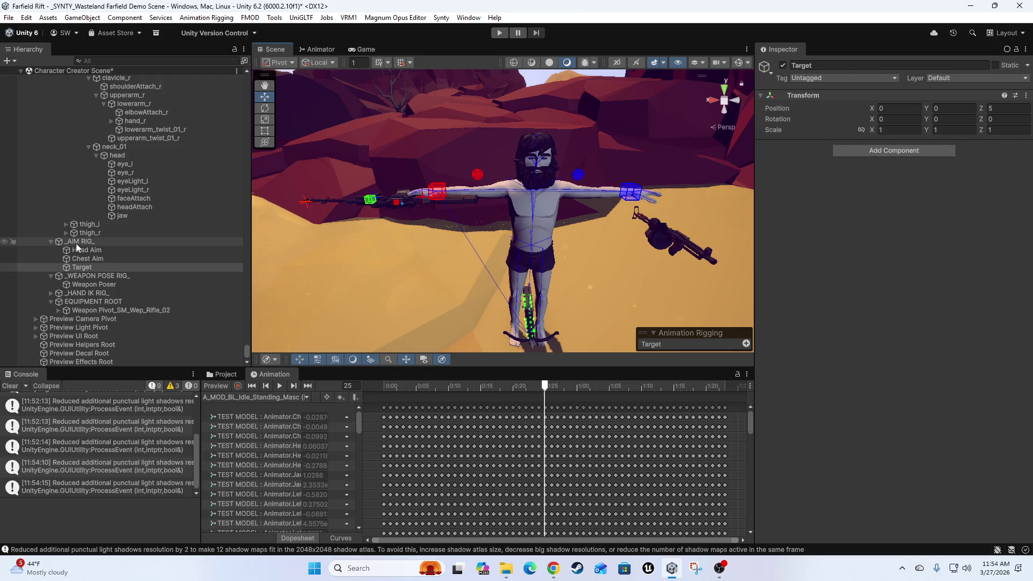
Select the _AIM RIG_ layer and collapse the spine_01 branch in the Hierarchy.
{"action": "left_click", "coordinate": [77, 242]}
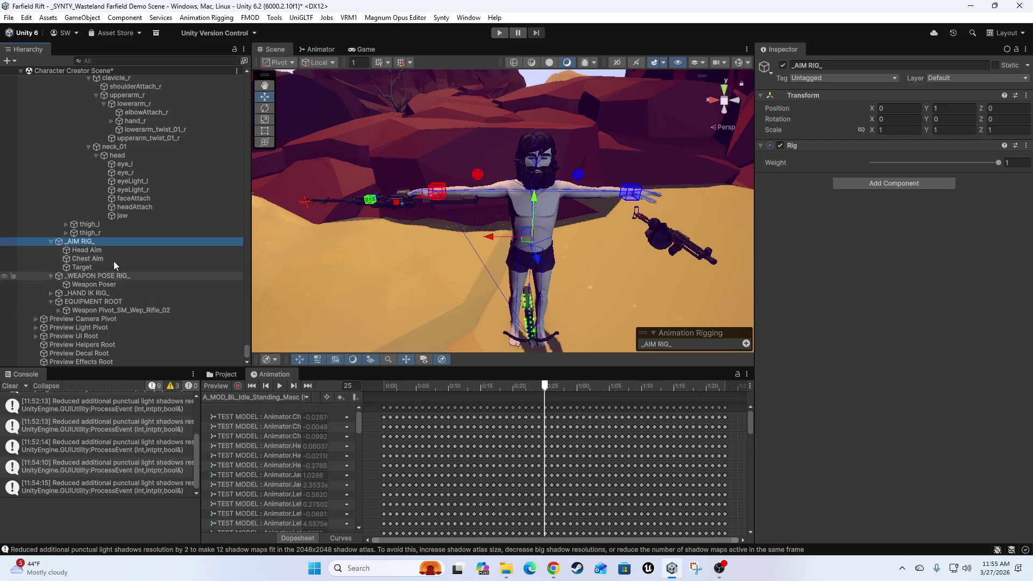
{"action": "scroll", "coordinate": [137, 290], "scroll_direction": "up", "scroll_amount": 2}
{"action": "scroll", "coordinate": [132, 294], "scroll_direction": "down", "scroll_amount": 2}
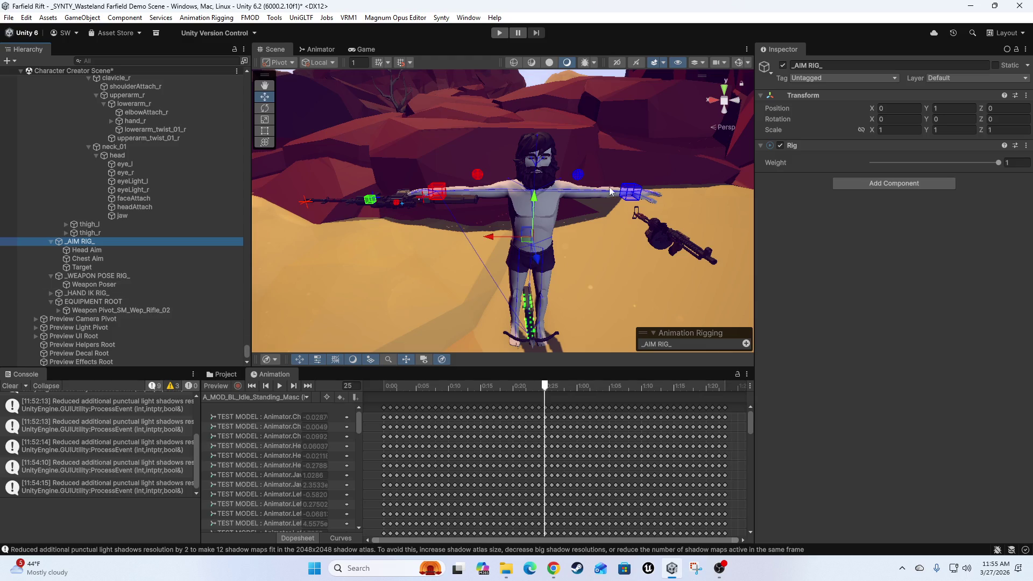
{"action": "scroll", "coordinate": [609, 186], "scroll_direction": "up", "scroll_amount": 3}
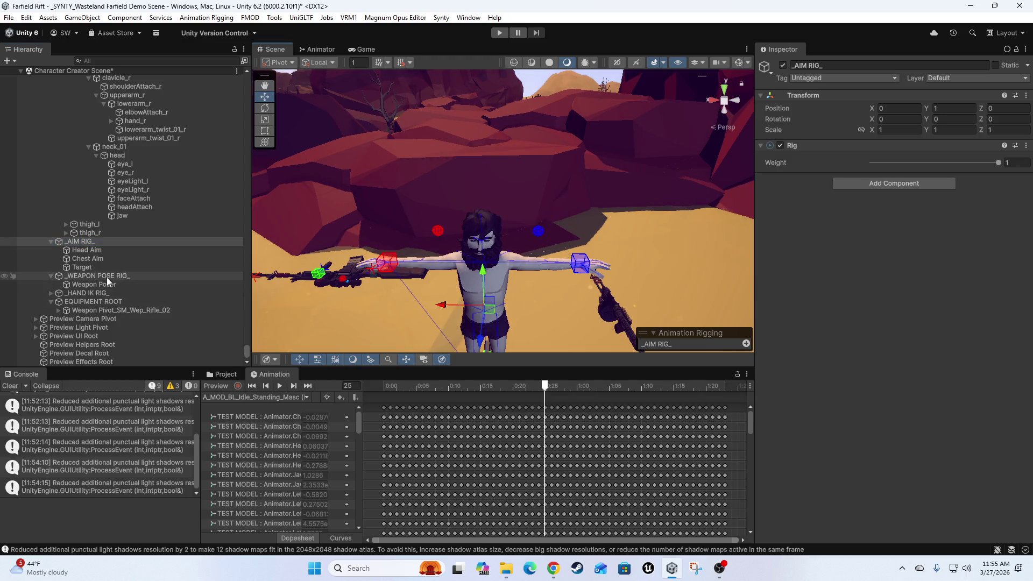
{"action": "scroll", "coordinate": [140, 204], "scroll_direction": "up", "scroll_amount": 3}
{"action": "scroll", "coordinate": [163, 282], "scroll_direction": "up", "scroll_amount": 5}
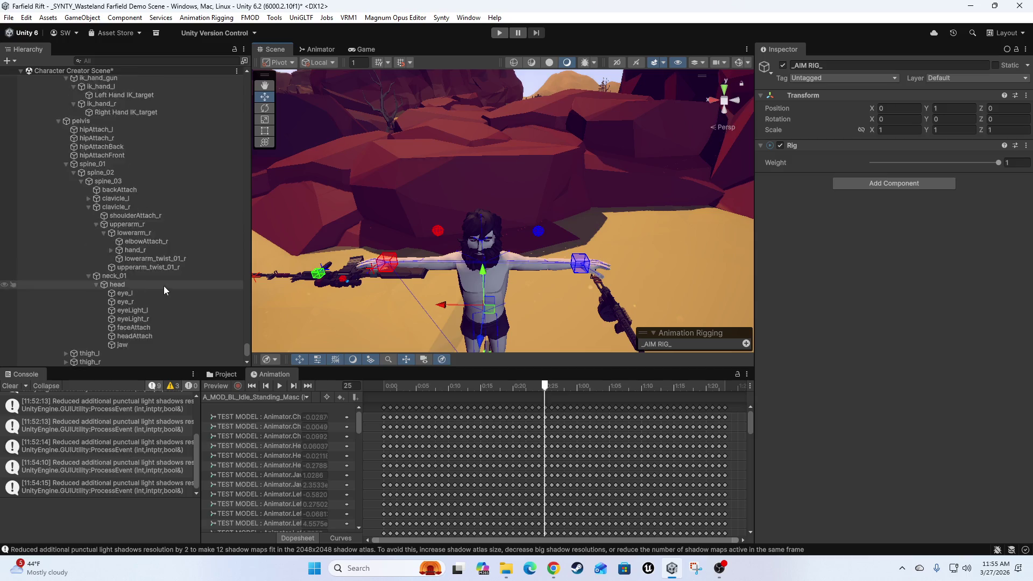
{"action": "left_click", "coordinate": [66, 260]}
Select Right Hand IK_target to view its Multi-Parent Constraint, comparing it with Left Hand IK_target.
{"action": "left_click", "coordinate": [121, 209]}
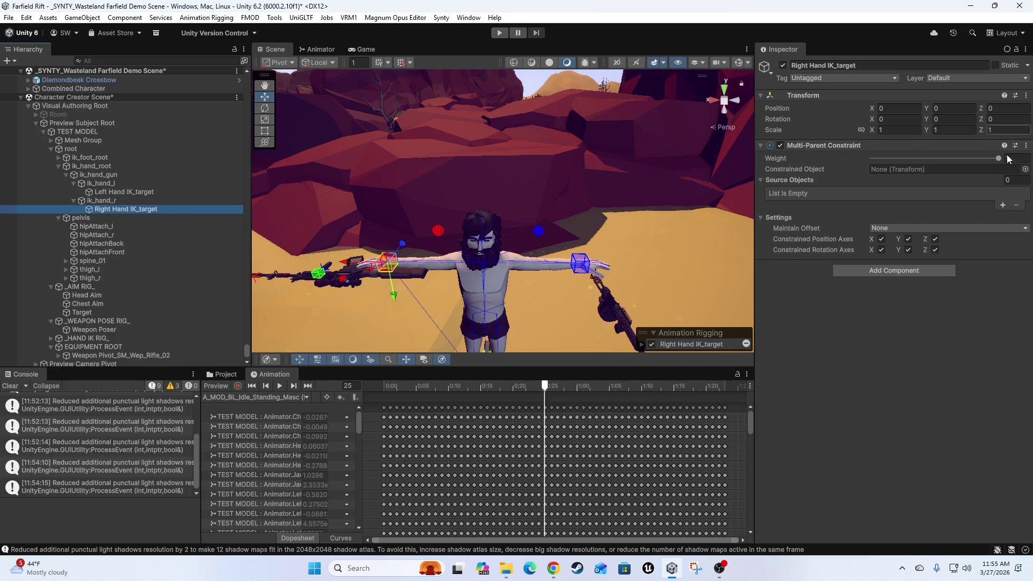
{"action": "left_click", "coordinate": [135, 191]}
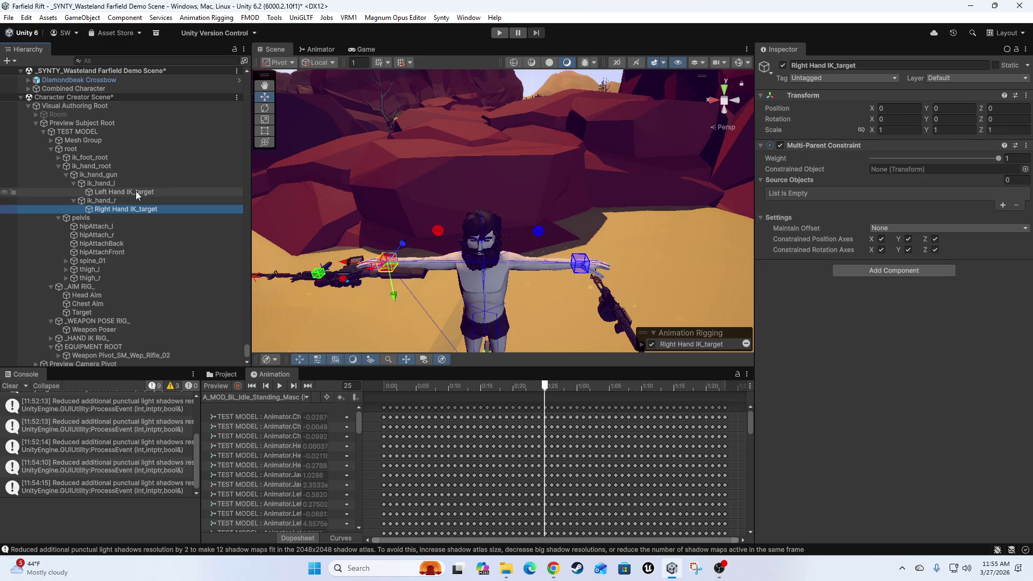
{"action": "left_click", "coordinate": [135, 210]}
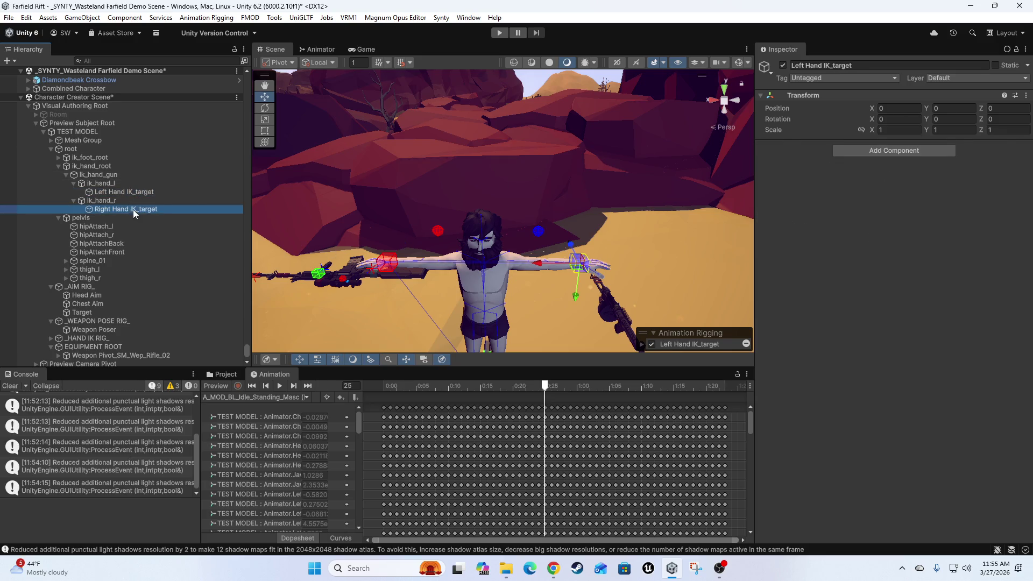
{"action": "mouse_move", "coordinate": [530, 233]}
{"action": "left_mouse_down"}
{"action": "mouse_move", "coordinate": [558, 270]}
{"action": "mouse_move", "coordinate": [492, 270]}
{"action": "left_mouse_up"}
{"action": "scroll", "coordinate": [558, 270], "scroll_direction": "down", "scroll_amount": 5}
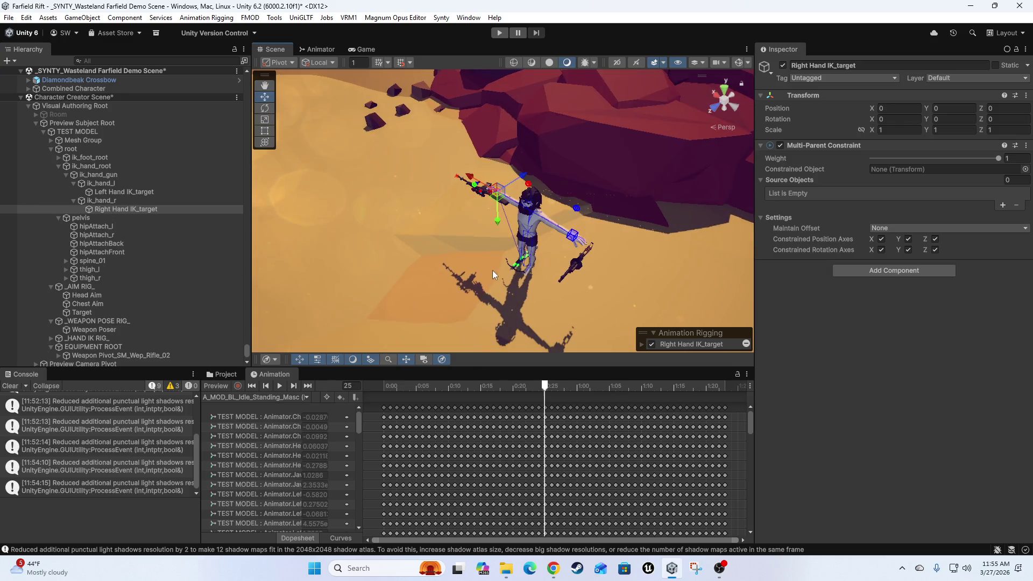
{"action": "scroll", "coordinate": [492, 270], "scroll_direction": "up", "scroll_amount": 3}
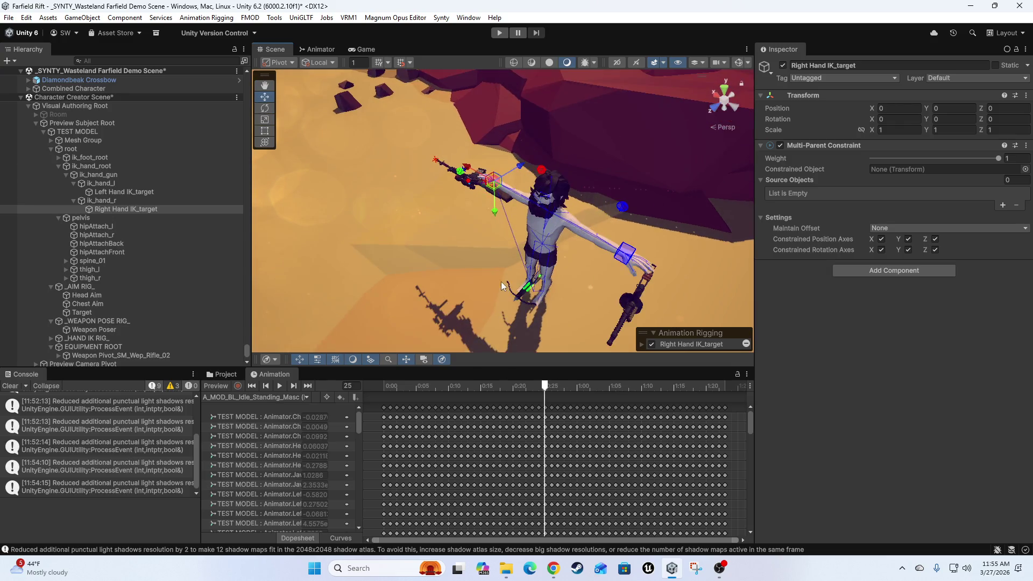
{"action": "scroll", "coordinate": [65, 288], "scroll_direction": "down", "scroll_amount": 3}
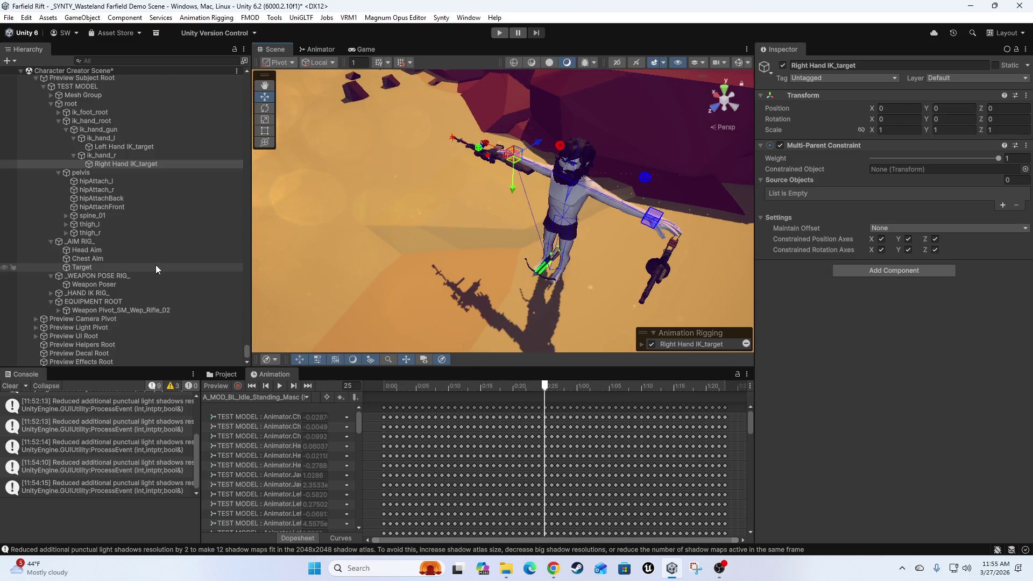
Expand Weapon Pivot_SM_Wep_Rifle_02, SM_Wep_Rifle_02 and Rig Targets to reveal the hand grips.
{"action": "left_click", "coordinate": [59, 311]}
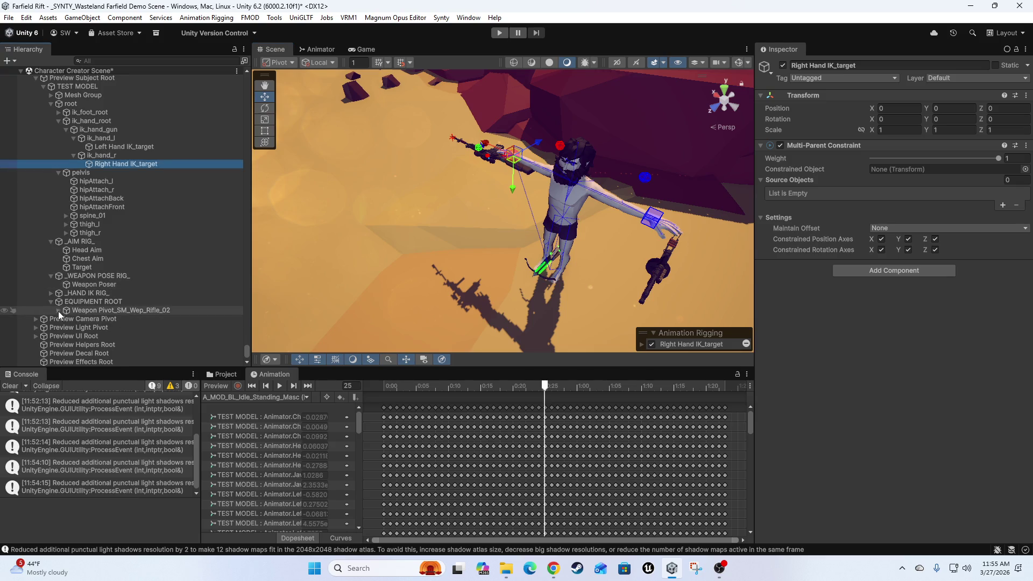
{"action": "left_click", "coordinate": [66, 319]}
{"action": "scroll", "coordinate": [72, 319], "scroll_direction": "down", "scroll_amount": 2}
{"action": "left_click", "coordinate": [74, 311]}
{"action": "scroll", "coordinate": [93, 188], "scroll_direction": "down", "scroll_amount": 2}
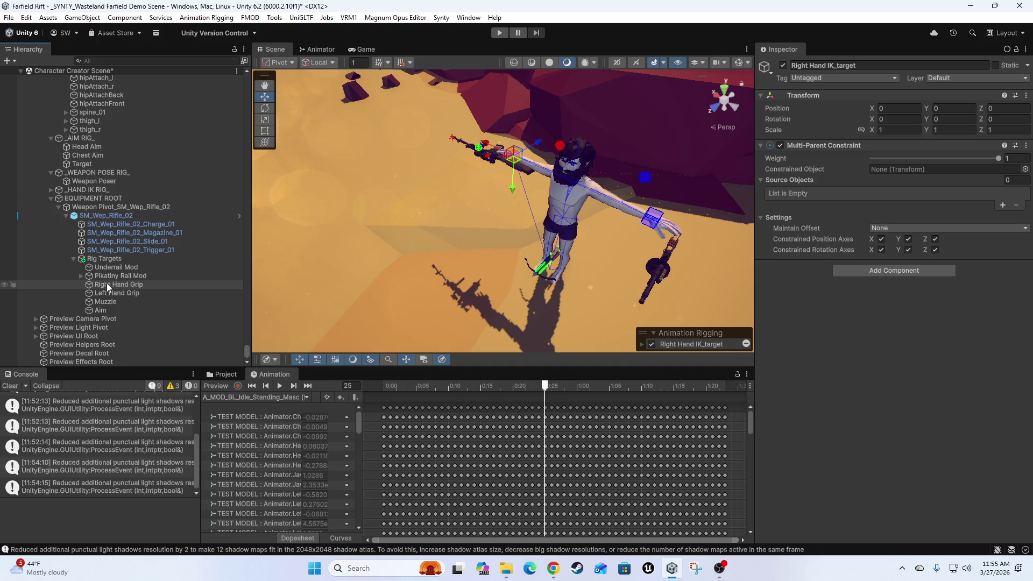
Add a source slot with Right Hand Grip as source and Right Hand IK_target as constrained object.
{"action": "left_click", "coordinate": [1003, 206]}
{"action": "left_click_drag", "start_coordinate": [109, 295], "coordinate": [872, 197]}
{"action": "scroll", "coordinate": [183, 269], "scroll_direction": "up", "scroll_amount": 3}
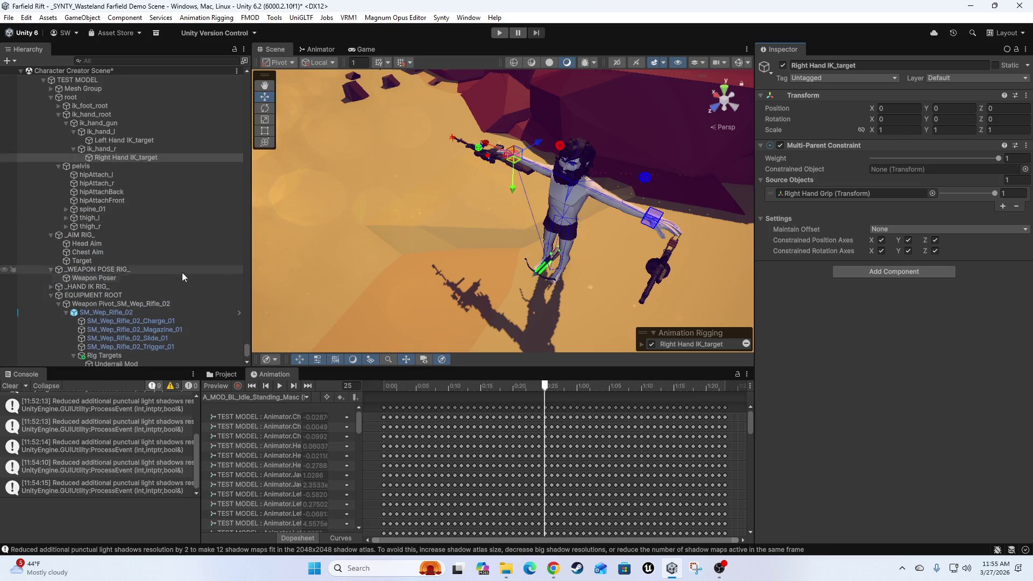
{"action": "mouse_move", "coordinate": [111, 158]}
{"action": "left_mouse_down"}
{"action": "mouse_move", "coordinate": [473, 153]}
{"action": "mouse_move", "coordinate": [908, 171]}
{"action": "left_mouse_up"}
{"action": "mouse_move", "coordinate": [503, 206]}
{"action": "left_mouse_down"}
{"action": "mouse_move", "coordinate": [471, 243]}
{"action": "mouse_move", "coordinate": [569, 256]}
{"action": "mouse_move", "coordinate": [354, 301]}
{"action": "left_mouse_up"}
Toggle the preview, inspect the arm and rifle up close, and select the Weapon Poser.
{"action": "left_click", "coordinate": [215, 385]}
{"action": "left_click_drag", "start_coordinate": [538, 213], "coordinate": [431, 228]}
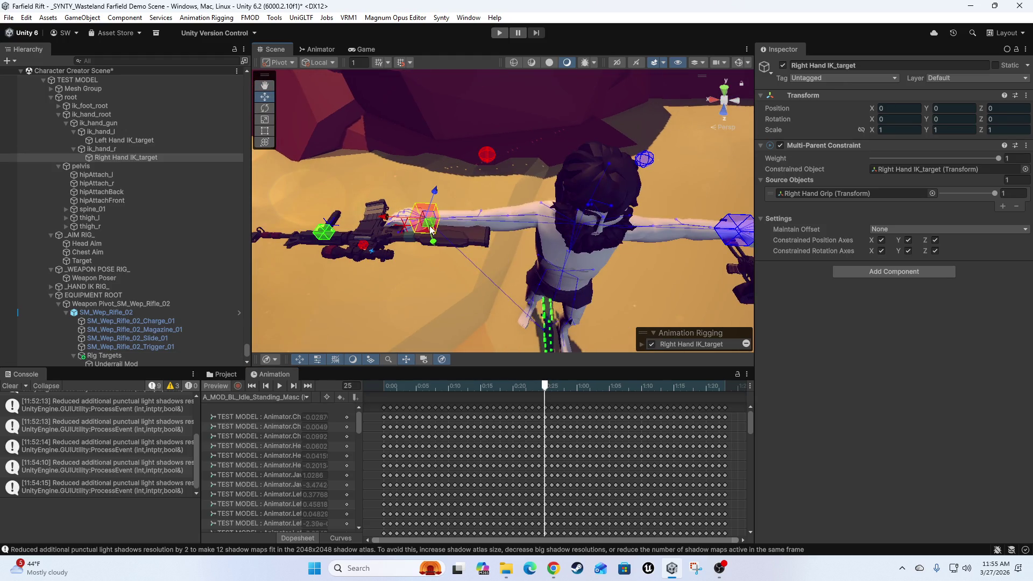
{"action": "scroll", "coordinate": [376, 263], "scroll_direction": "down", "scroll_amount": 5}
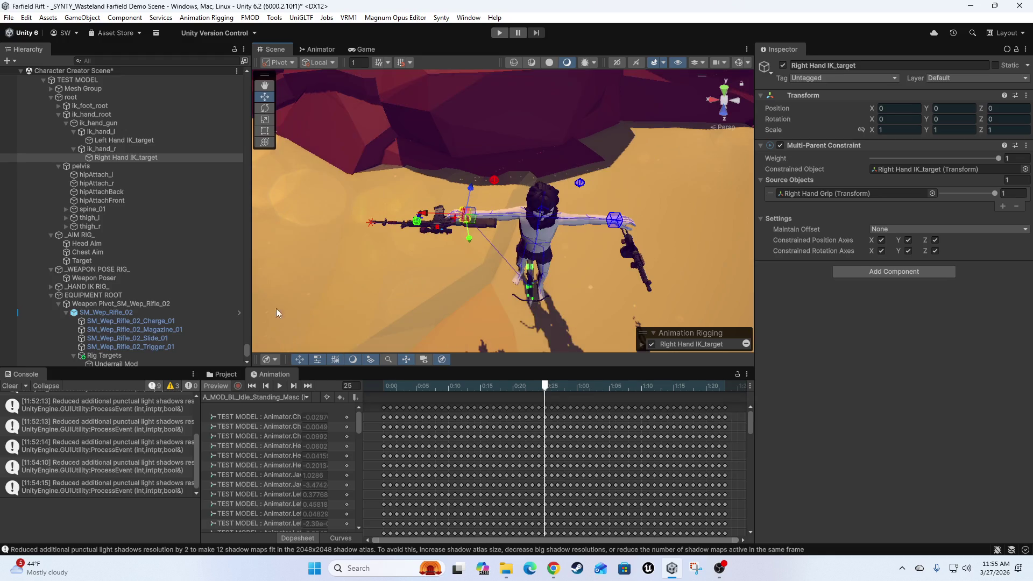
{"action": "scroll", "coordinate": [118, 244], "scroll_direction": "down", "scroll_amount": 5}
{"action": "mouse_move", "coordinate": [321, 217]}
{"action": "left_mouse_down"}
{"action": "mouse_move", "coordinate": [480, 286]}
{"action": "mouse_move", "coordinate": [509, 268]}
{"action": "mouse_move", "coordinate": [431, 263]}
{"action": "left_mouse_up"}
{"action": "scroll", "coordinate": [509, 269], "scroll_direction": "down", "scroll_amount": 3}
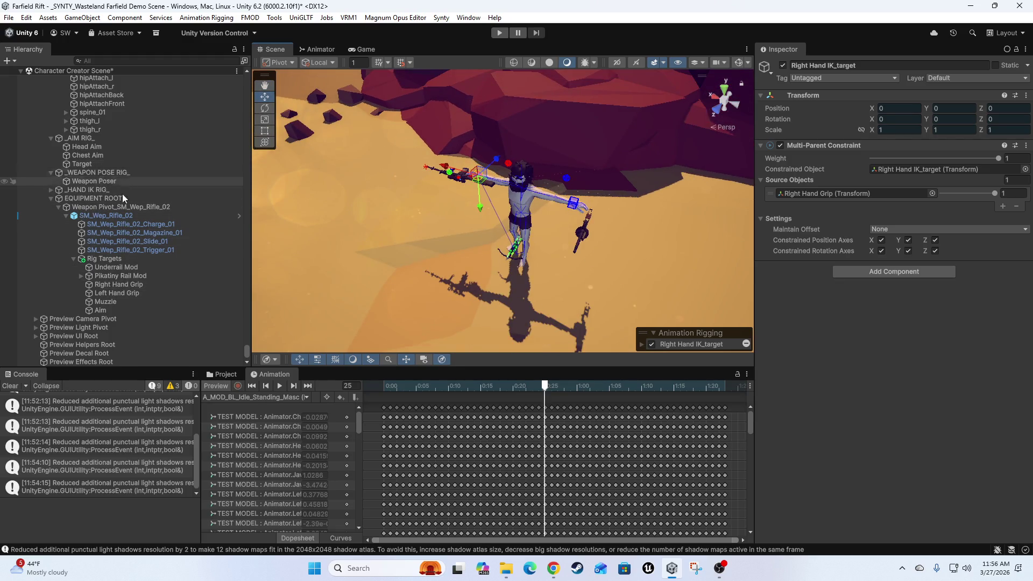
{"action": "left_click", "coordinate": [95, 182]}
{"action": "key", "text": "f"}
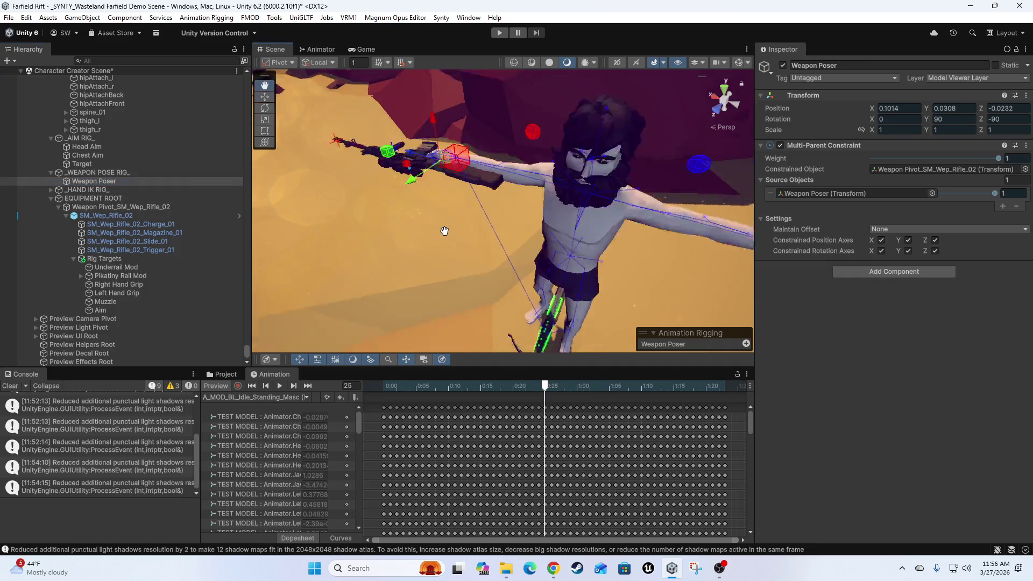
{"action": "scroll", "coordinate": [490, 279], "scroll_direction": "down", "scroll_amount": 3}
{"action": "mouse_move", "coordinate": [401, 159]}
{"action": "left_mouse_down"}
{"action": "mouse_move", "coordinate": [414, 166]}
{"action": "mouse_move", "coordinate": [370, 173]}
{"action": "left_mouse_up"}
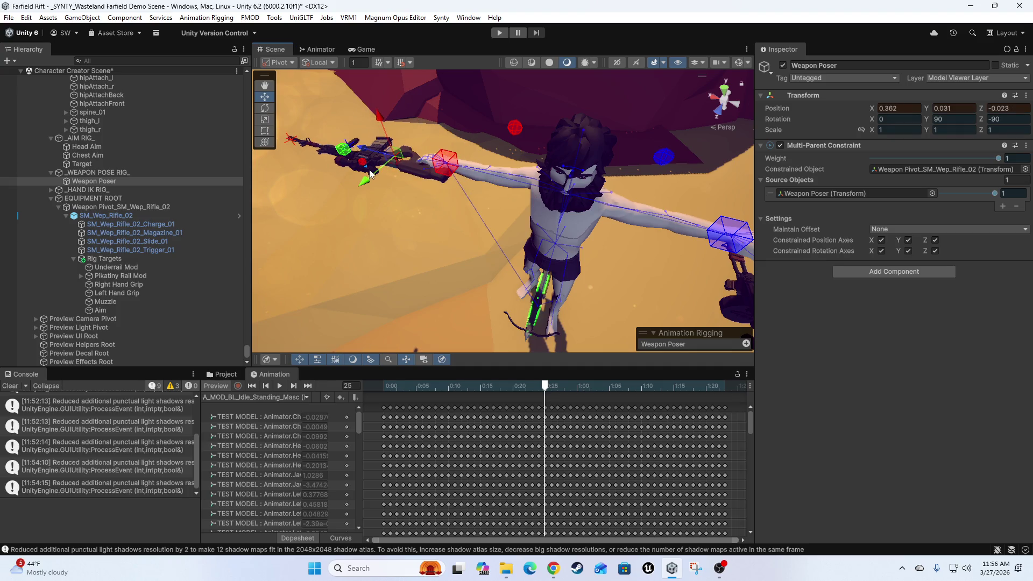
{"action": "key", "text": "ctrl+z"}
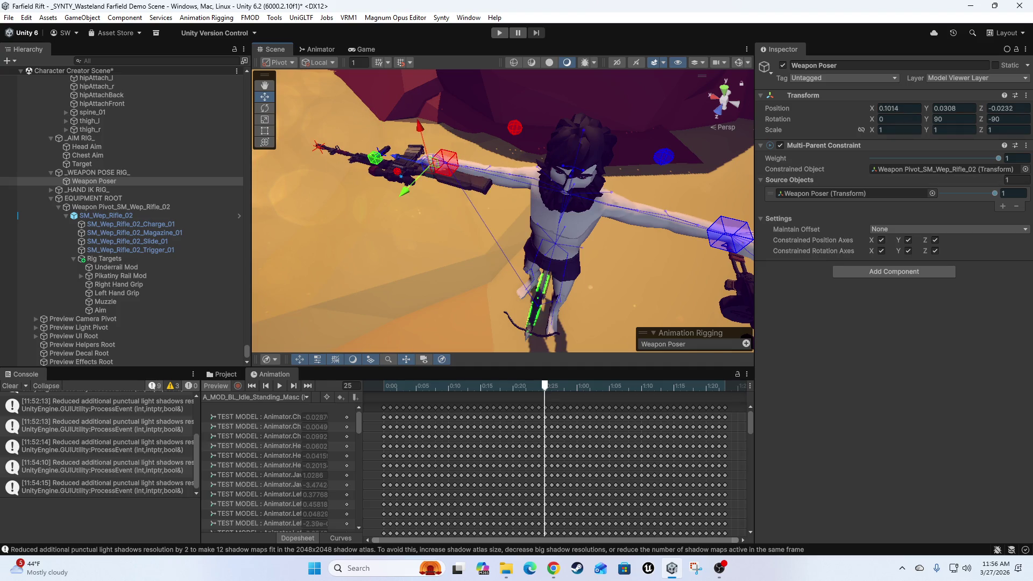
{"action": "scroll", "coordinate": [123, 215], "scroll_direction": "up", "scroll_amount": 3}
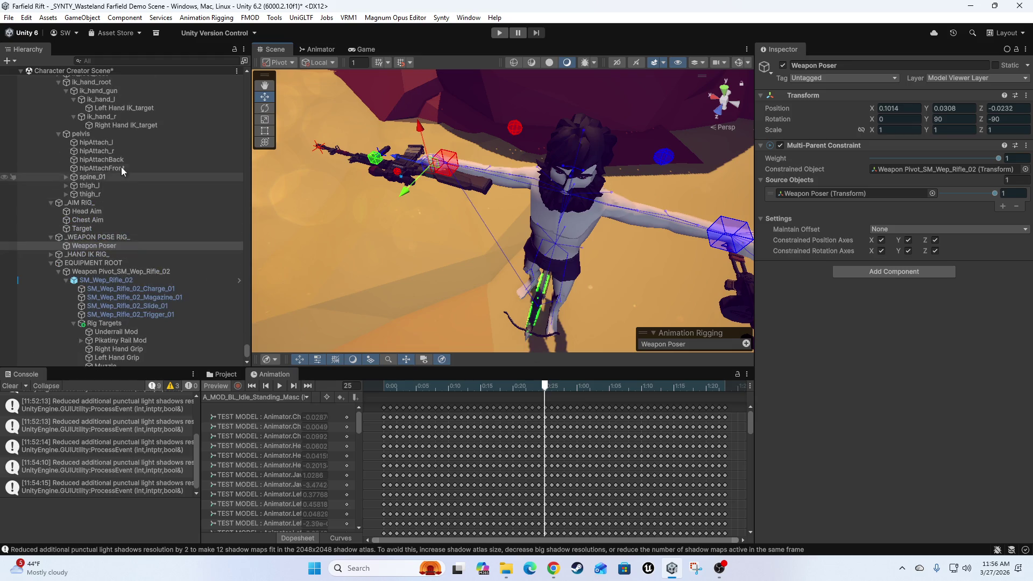
{"action": "left_click", "coordinate": [126, 126]}
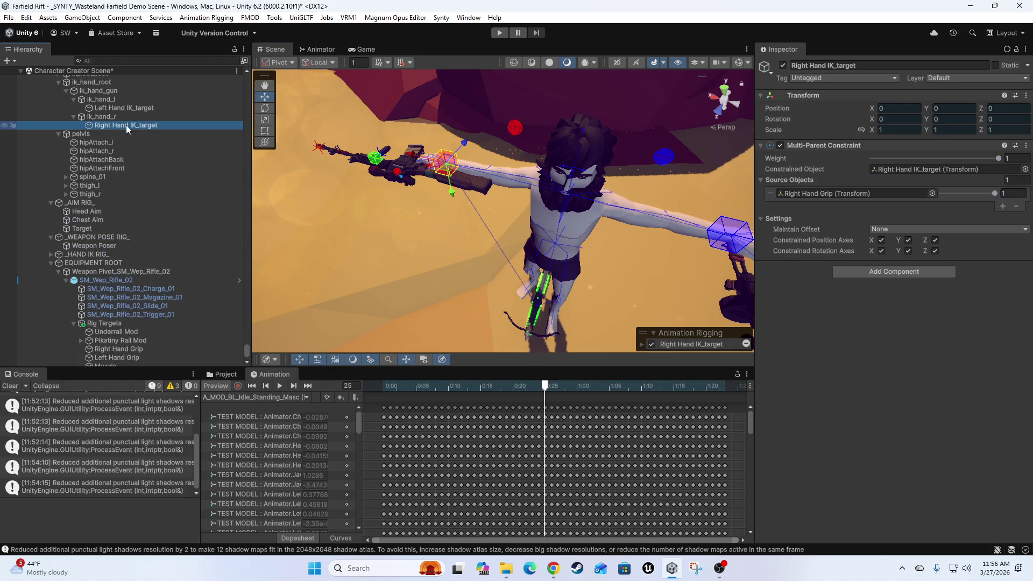
{"action": "scroll", "coordinate": [183, 253], "scroll_direction": "down", "scroll_amount": 3}
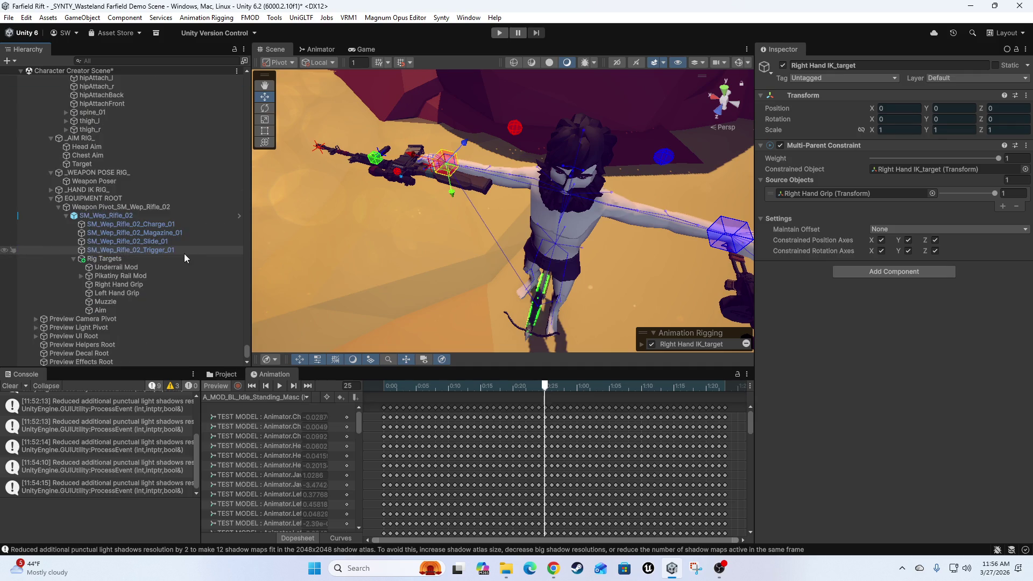
{"action": "scroll", "coordinate": [114, 275], "scroll_direction": "up", "scroll_amount": 5}
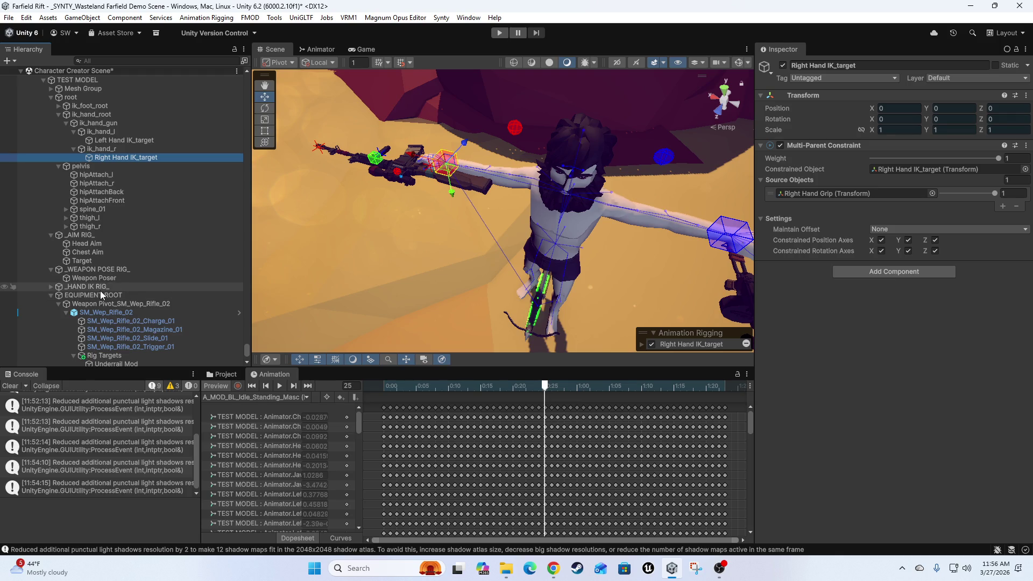
{"action": "scroll", "coordinate": [81, 284], "scroll_direction": "down", "scroll_amount": 3}
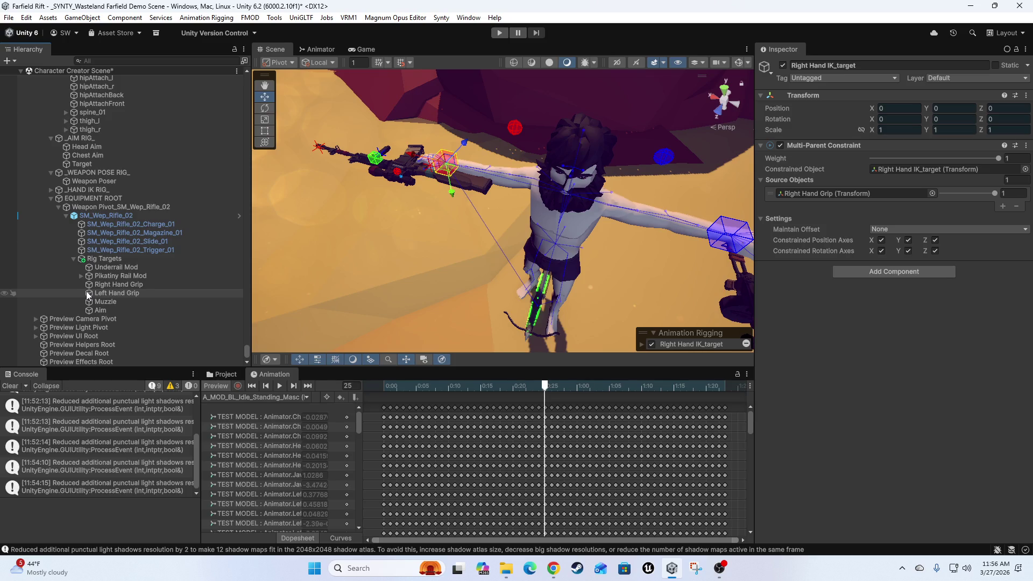
{"action": "scroll", "coordinate": [112, 246], "scroll_direction": "up", "scroll_amount": 3}
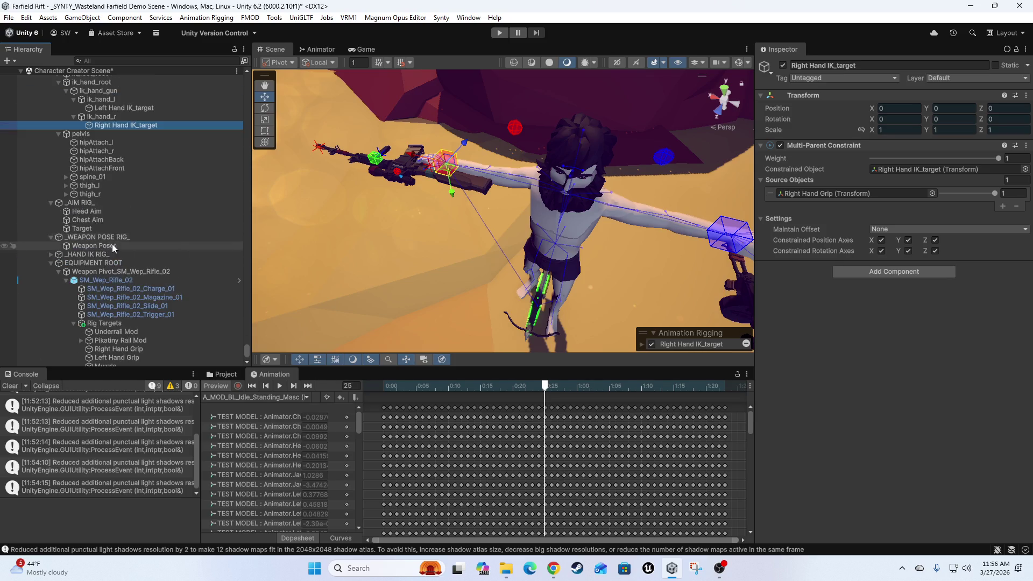
Move Right Hand IK_target under Right Hand IK and Left Hand IK_target under Left Hand IK.
{"action": "mouse_move", "coordinate": [124, 125]}
{"action": "left_mouse_down"}
{"action": "mouse_move", "coordinate": [141, 141]}
{"action": "mouse_move", "coordinate": [156, 266]}
{"action": "mouse_move", "coordinate": [143, 363]}
{"action": "mouse_move", "coordinate": [147, 252]}
{"action": "mouse_move", "coordinate": [136, 311]}
{"action": "mouse_move", "coordinate": [122, 312]}
{"action": "mouse_move", "coordinate": [132, 246]}
{"action": "mouse_move", "coordinate": [142, 307]}
{"action": "mouse_move", "coordinate": [123, 269]}
{"action": "mouse_move", "coordinate": [108, 293]}
{"action": "mouse_move", "coordinate": [104, 229]}
{"action": "mouse_move", "coordinate": [83, 202]}
{"action": "mouse_move", "coordinate": [101, 240]}
{"action": "mouse_move", "coordinate": [94, 234]}
{"action": "left_mouse_up"}
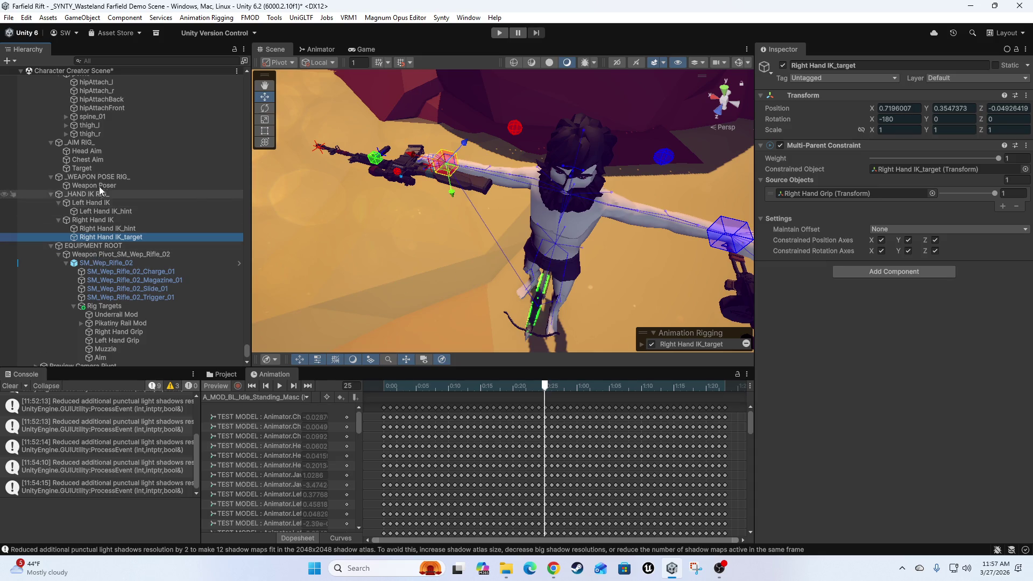
{"action": "scroll", "coordinate": [114, 247], "scroll_direction": "up", "scroll_amount": 5}
{"action": "left_click", "coordinate": [117, 185]}
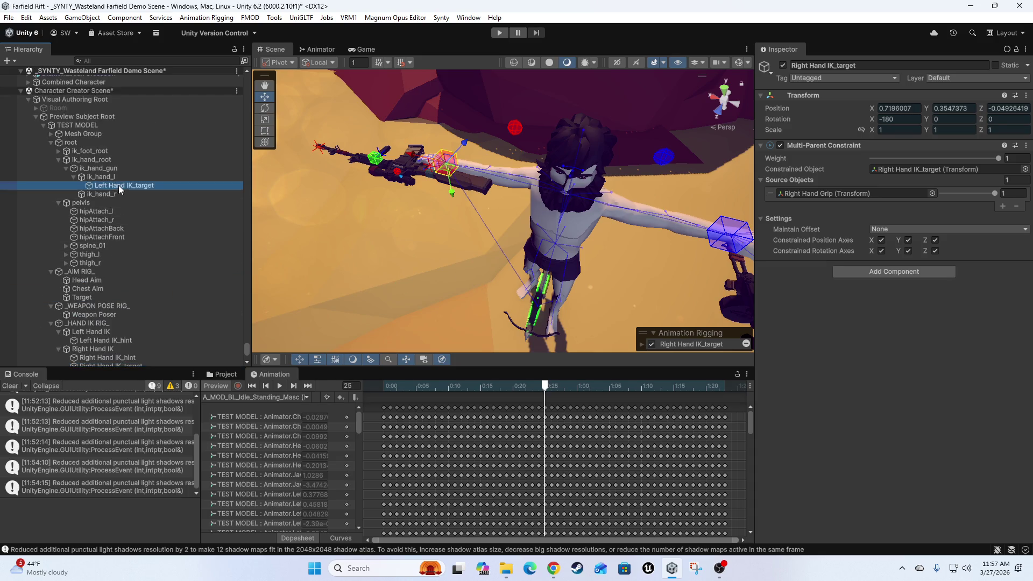
{"action": "mouse_move", "coordinate": [125, 365]}
{"action": "left_mouse_down"}
{"action": "mouse_move", "coordinate": [133, 362]}
{"action": "mouse_move", "coordinate": [131, 282]}
{"action": "mouse_move", "coordinate": [108, 257]}
{"action": "mouse_move", "coordinate": [128, 223]}
{"action": "mouse_move", "coordinate": [123, 162]}
{"action": "mouse_move", "coordinate": [114, 172]}
{"action": "left_mouse_up"}
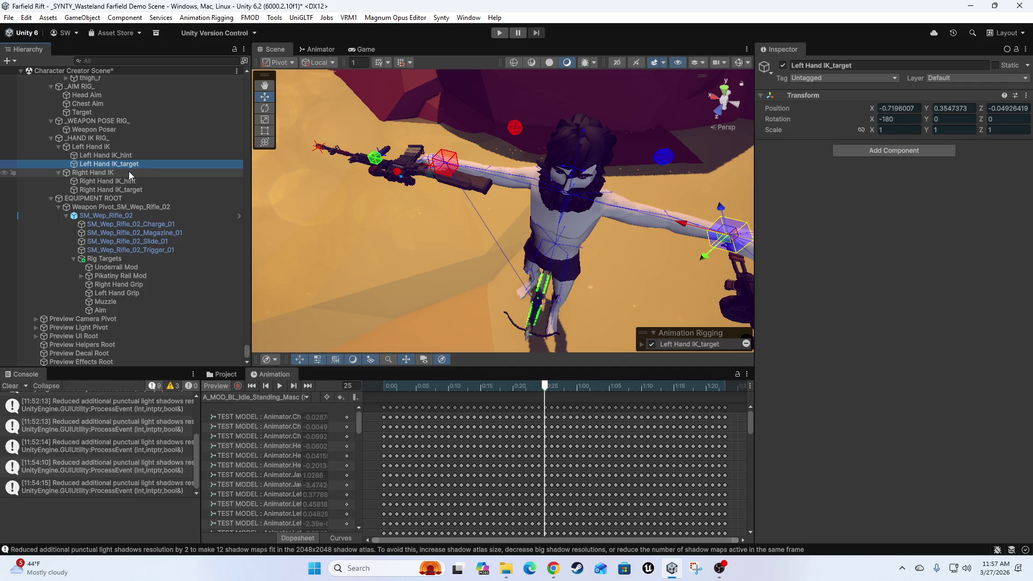
Zoom in on the character and gun and toggle the animation preview.
{"action": "scroll", "coordinate": [119, 188], "scroll_direction": "up", "scroll_amount": 8}
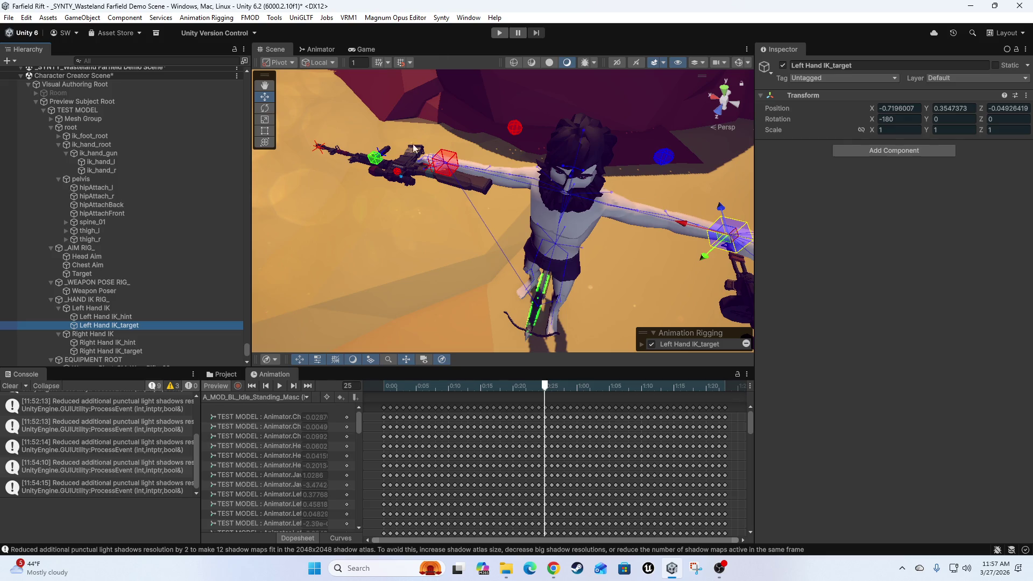
{"action": "left_click_drag", "start_coordinate": [383, 207], "coordinate": [254, 291]}
{"action": "mouse_move", "coordinate": [526, 225]}
{"action": "left_mouse_down"}
{"action": "mouse_move", "coordinate": [456, 207]}
{"action": "mouse_move", "coordinate": [350, 272]}
{"action": "left_mouse_up"}
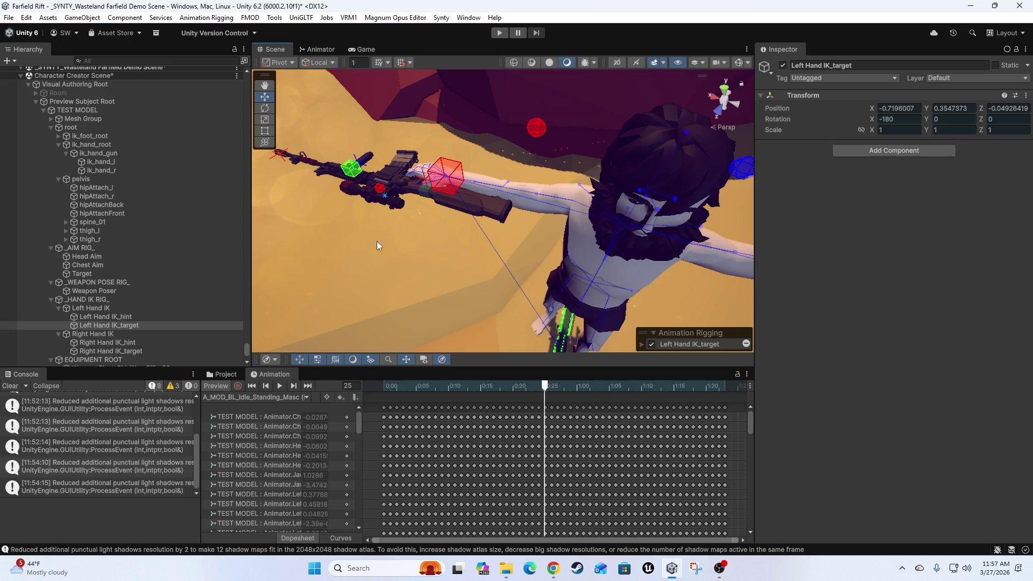
{"action": "scroll", "coordinate": [376, 242], "scroll_direction": "down", "scroll_amount": 5}
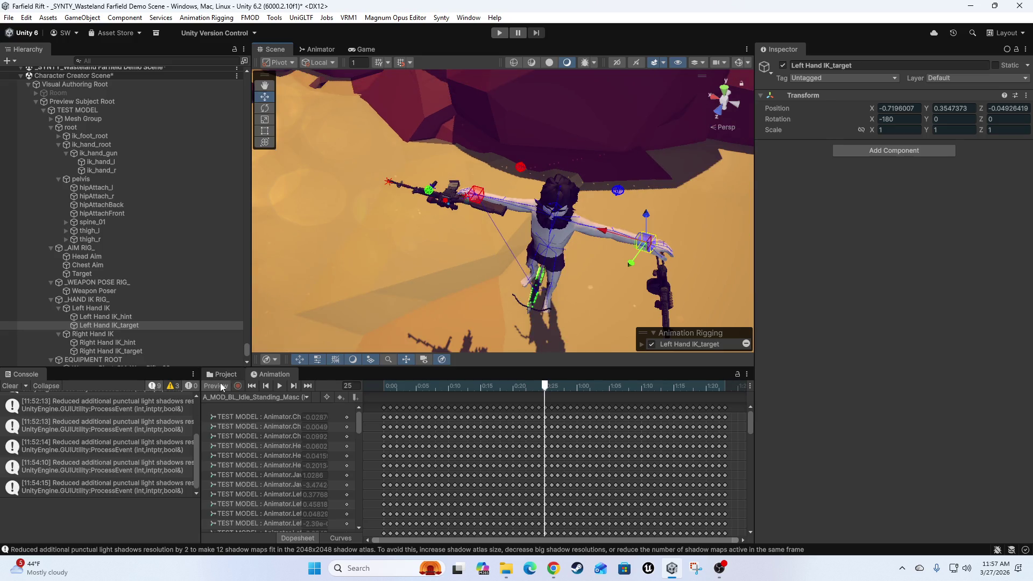
{"action": "left_click", "coordinate": [216, 386]}
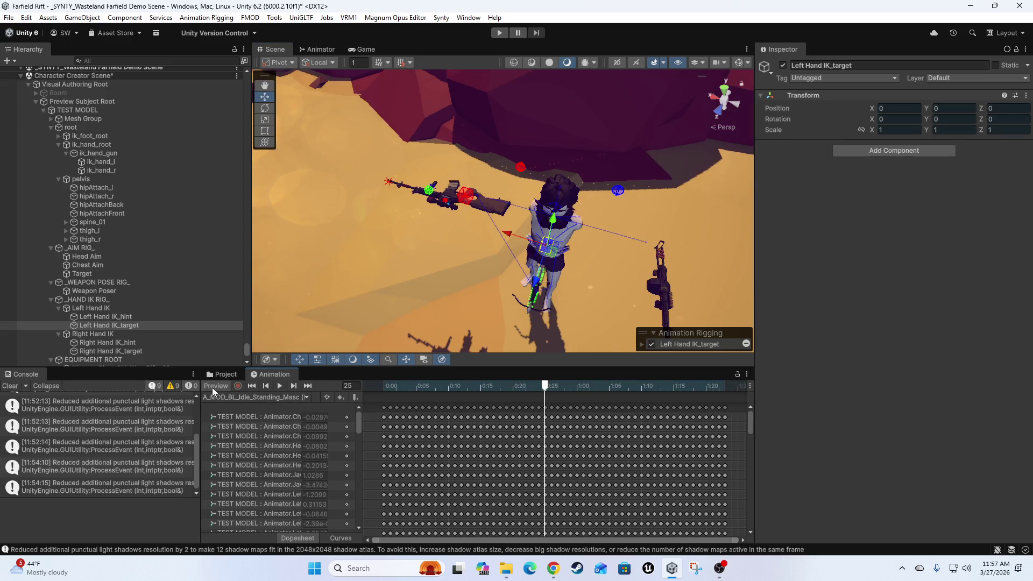
{"action": "left_click_drag", "start_coordinate": [496, 273], "coordinate": [413, 183]}
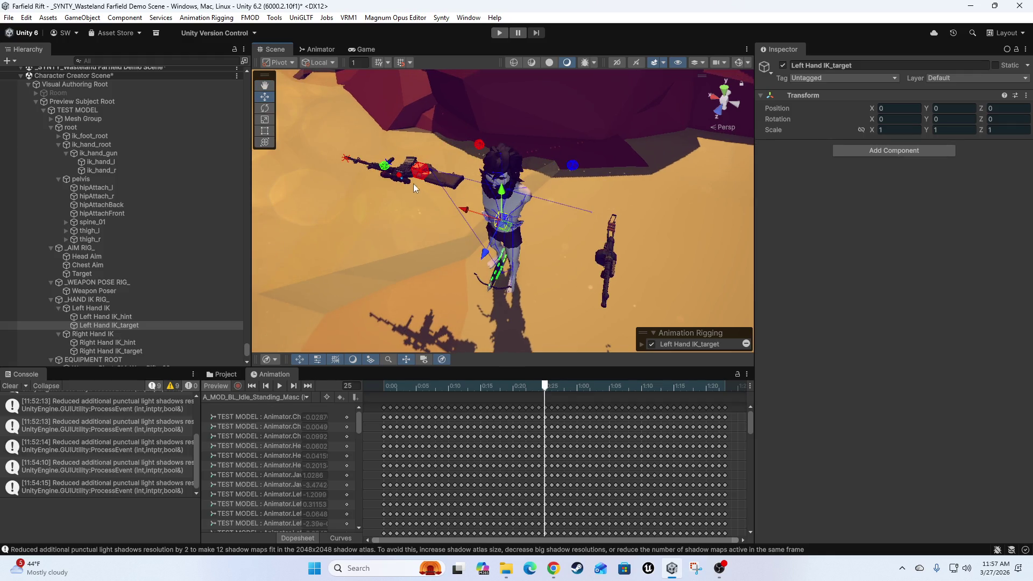
Test-drag Left Hand IK_target onto the gun, then undo the move and its reparenting.
{"action": "left_click", "coordinate": [103, 325]}
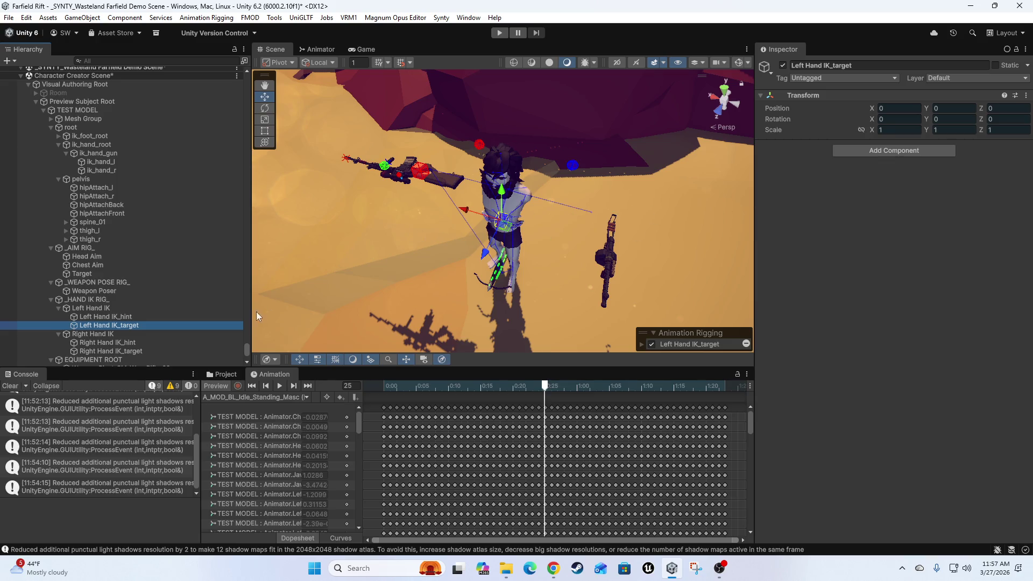
{"action": "left_click_drag", "start_coordinate": [463, 213], "coordinate": [618, 236]}
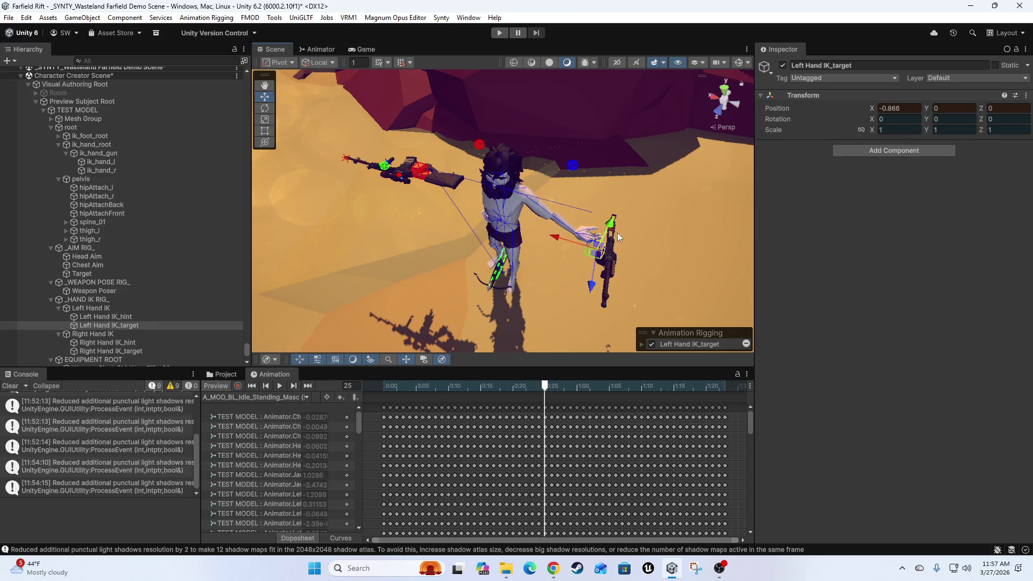
{"action": "key", "text": "ctrl+z"}
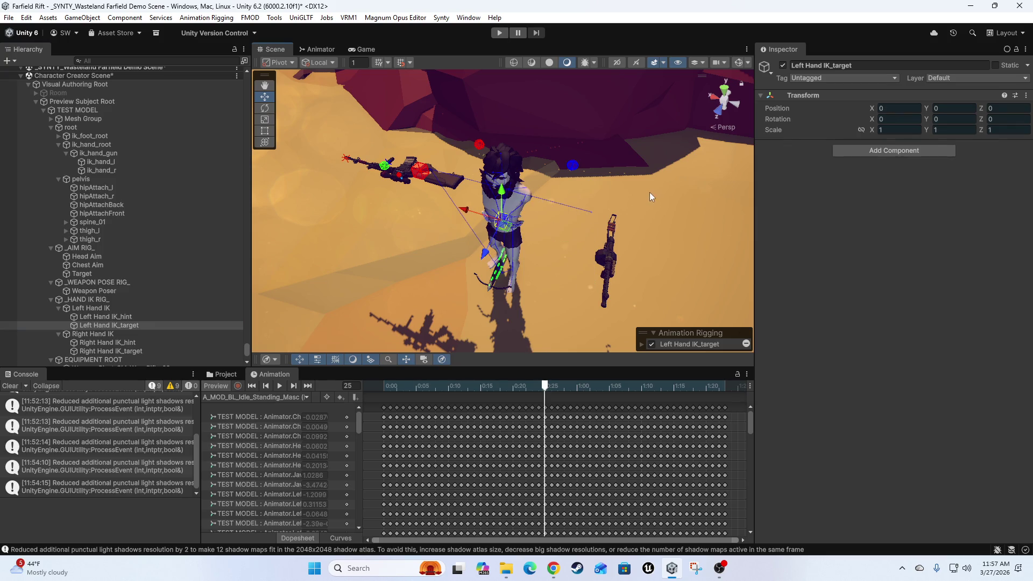
{"action": "key", "text": "ctrl+z"}
{"action": "key", "text": "ctrl+z"}
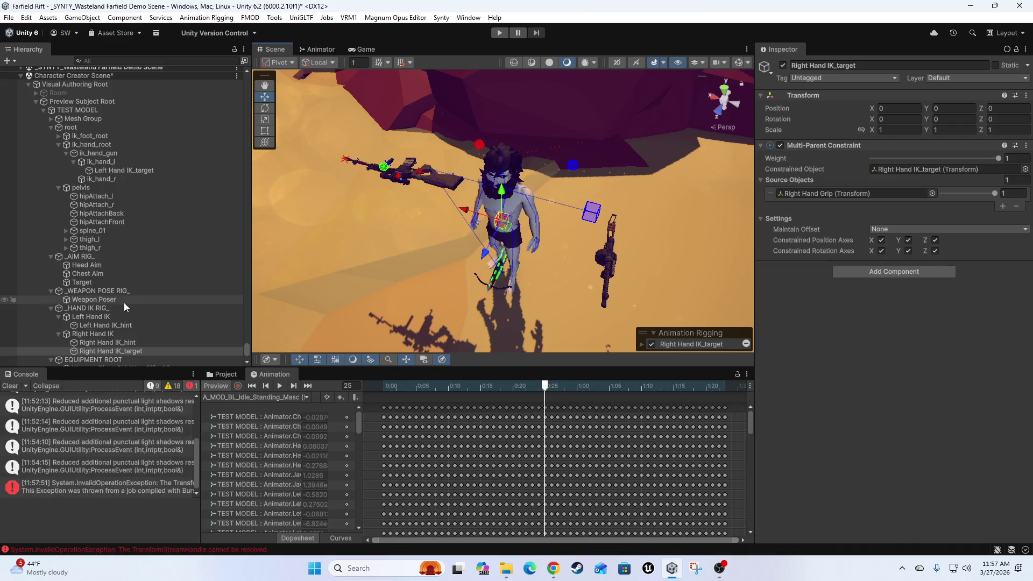
Clear the console errors and put Left Hand IK_target back under Left Hand IK.
{"action": "left_click", "coordinate": [21, 385]}
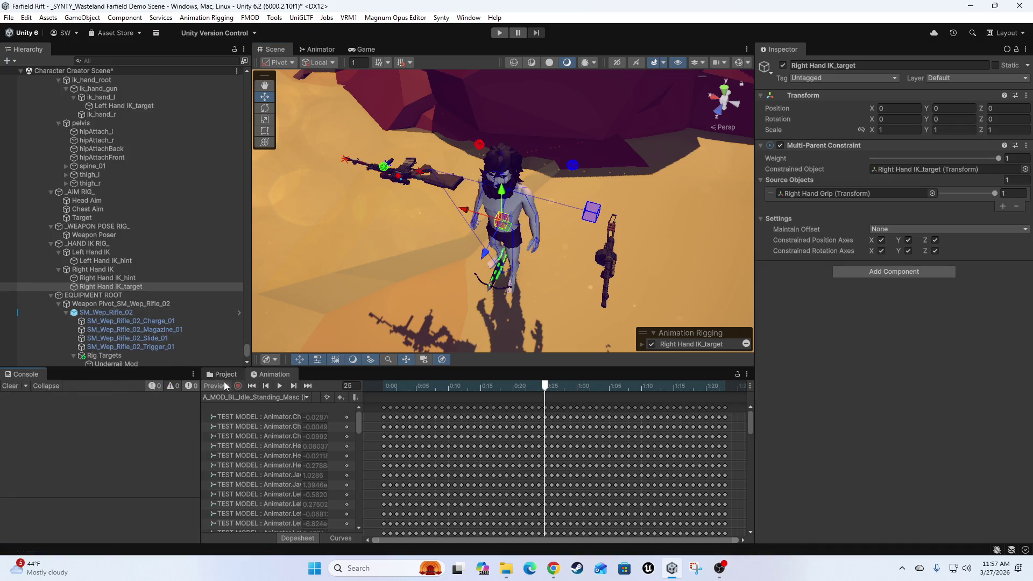
{"action": "scroll", "coordinate": [165, 210], "scroll_direction": "up", "scroll_amount": 3}
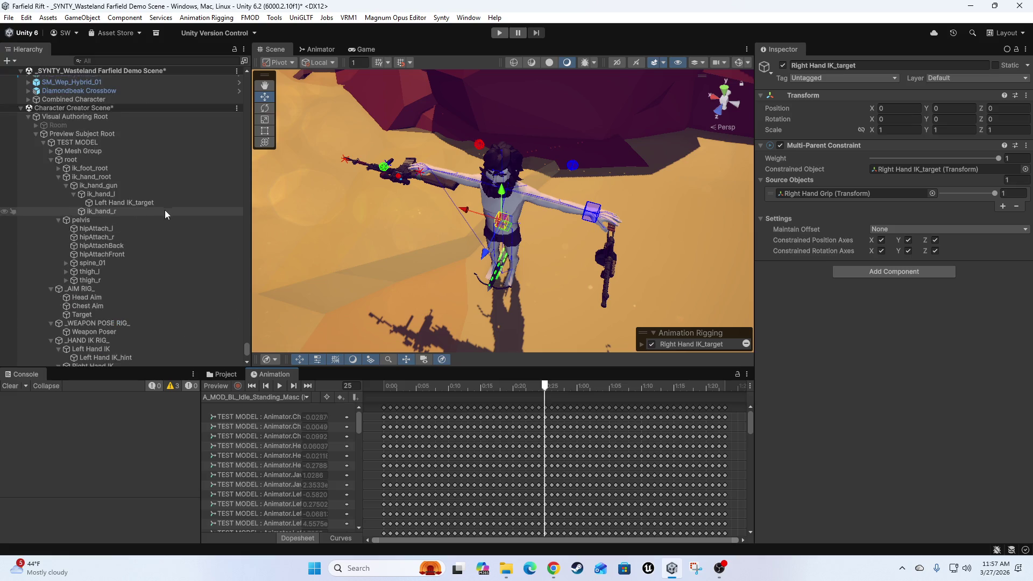
{"action": "left_click", "coordinate": [121, 202]}
{"action": "mouse_move", "coordinate": [121, 201]}
{"action": "left_mouse_down"}
{"action": "mouse_move", "coordinate": [110, 353]}
{"action": "mouse_move", "coordinate": [112, 317]}
{"action": "left_mouse_up"}
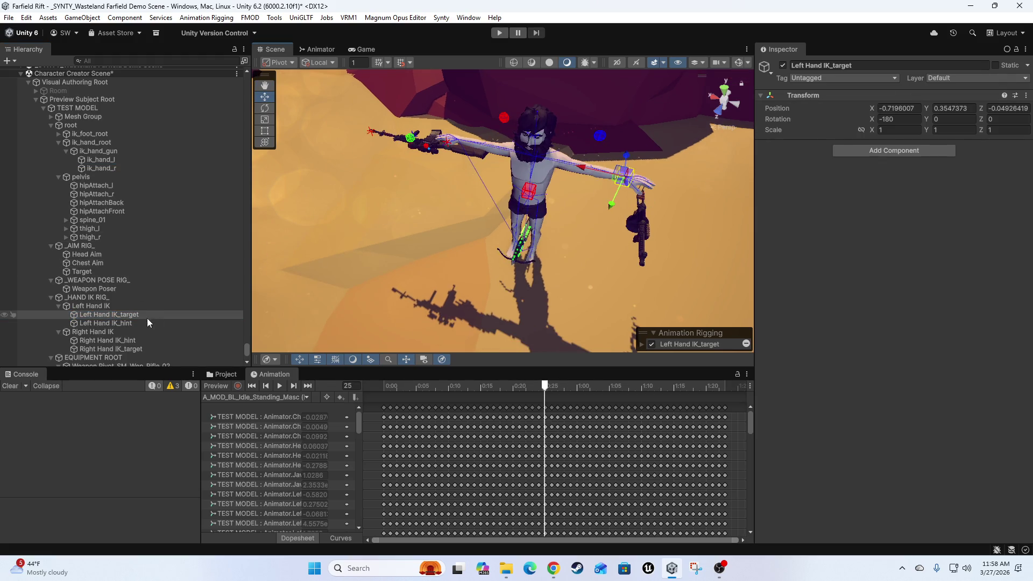
Return Right Hand IK_target to ik_hand_r and zero its position and rotation.
{"action": "left_click", "coordinate": [118, 347]}
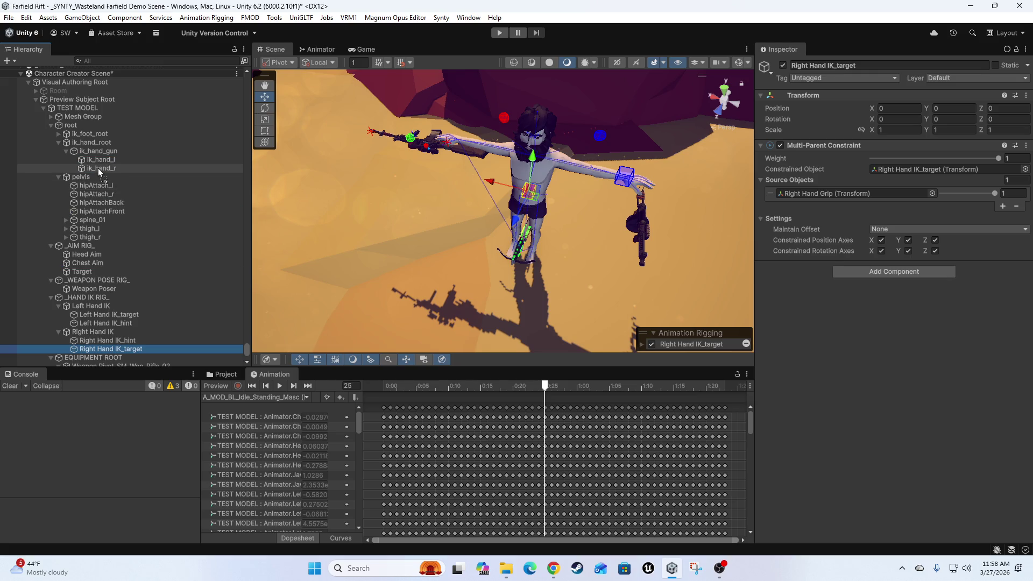
{"action": "left_click_drag", "start_coordinate": [98, 168], "coordinate": [98, 168]}
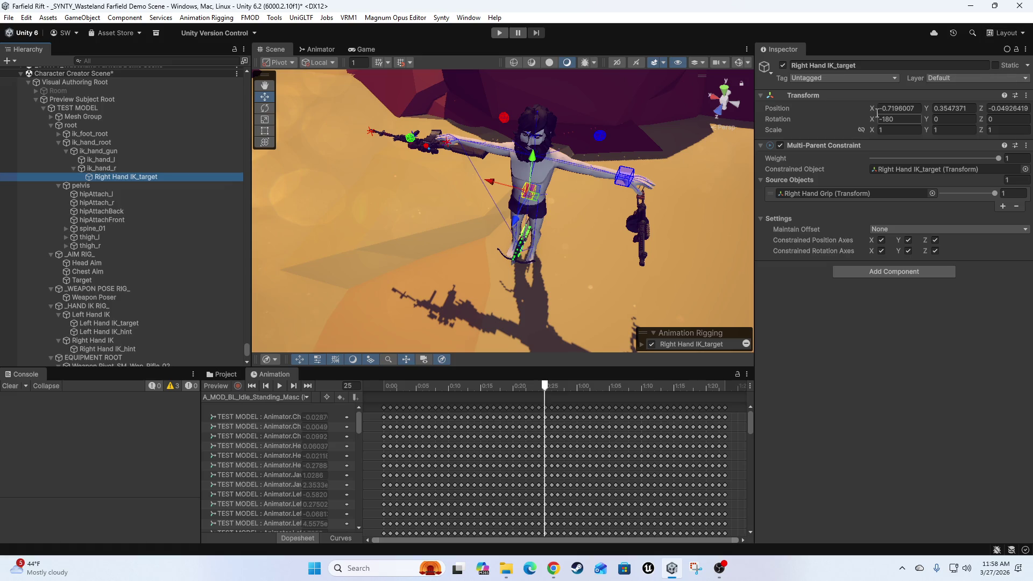
{"action": "left_click", "coordinate": [906, 108]}
{"action": "type", "text": "0"}
{"action": "key", "text": "Tab"}
{"action": "type", "text": "0"}
{"action": "key", "text": "Tab"}
{"action": "type", "text": "0"}
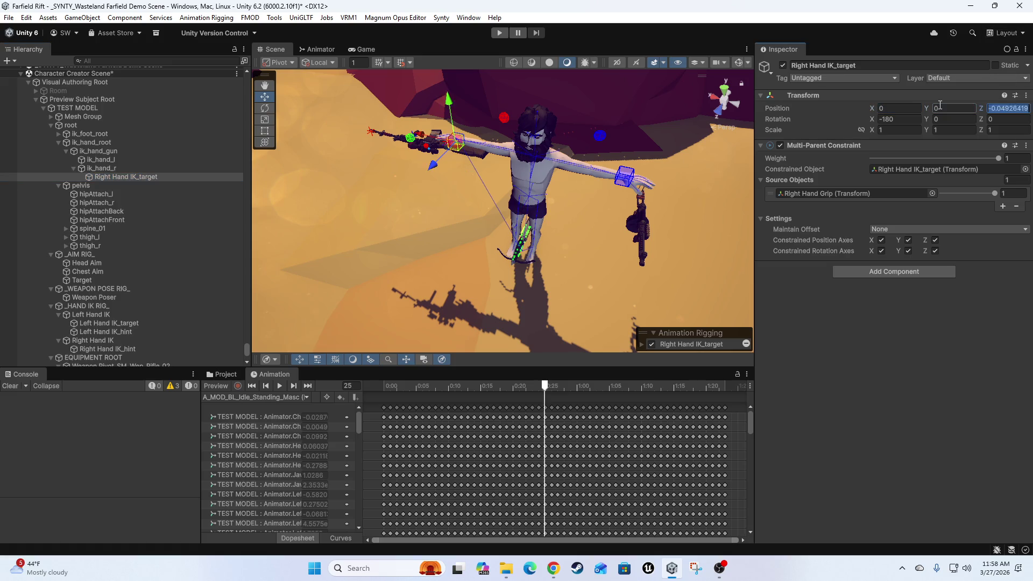
{"action": "key", "text": "Tab"}
{"action": "type", "text": "0"}
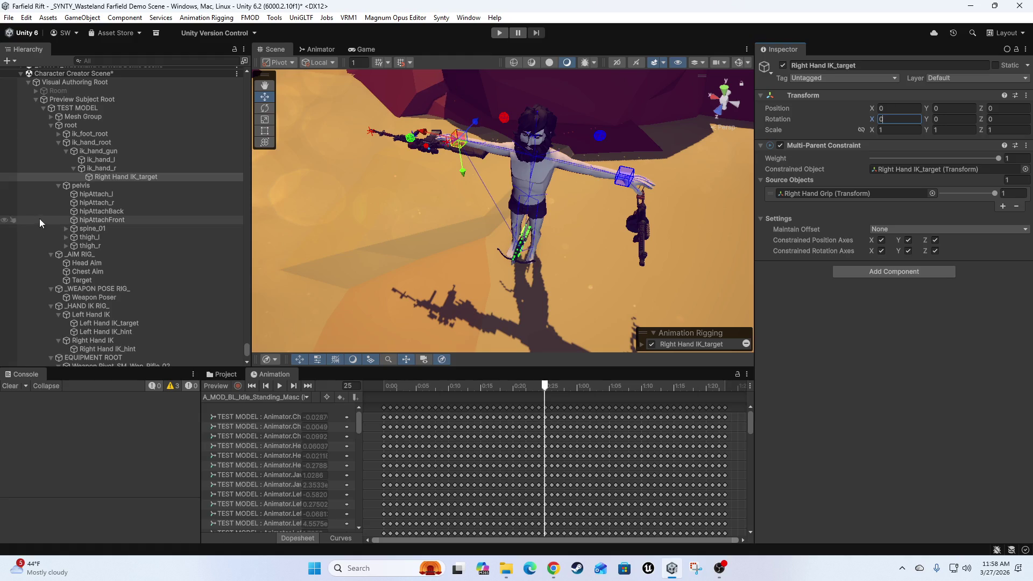
{"action": "left_click", "coordinate": [119, 179]}
Reparent Right Hand IK_target under Right Hand IK and turn the animation preview on.
{"action": "mouse_move", "coordinate": [119, 179]}
{"action": "left_mouse_down"}
{"action": "mouse_move", "coordinate": [138, 350]}
{"action": "mouse_move", "coordinate": [121, 346]}
{"action": "left_mouse_up"}
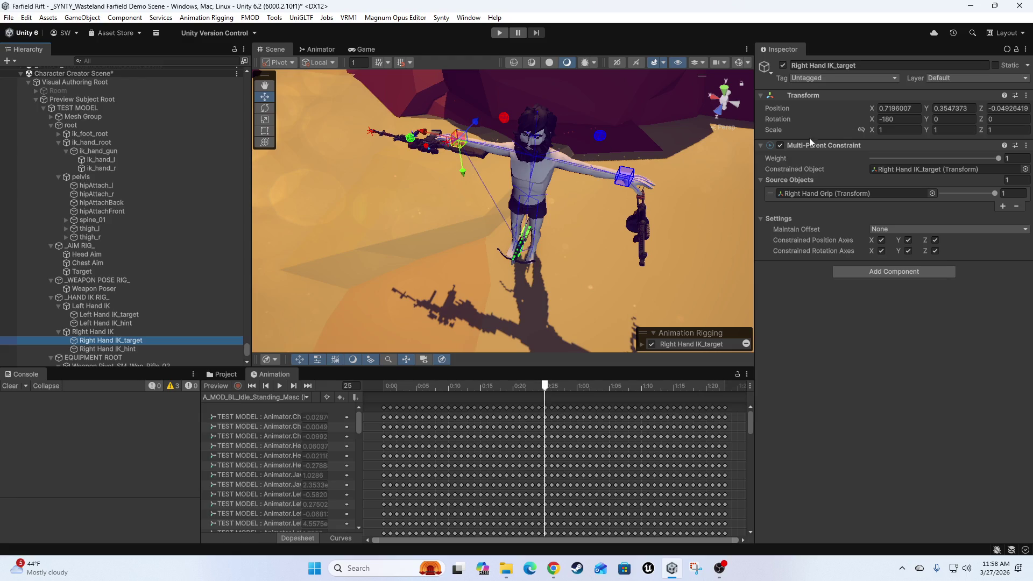
{"action": "mouse_move", "coordinate": [443, 247]}
{"action": "left_mouse_down"}
{"action": "mouse_move", "coordinate": [457, 237]}
{"action": "mouse_move", "coordinate": [505, 272]}
{"action": "left_mouse_up"}
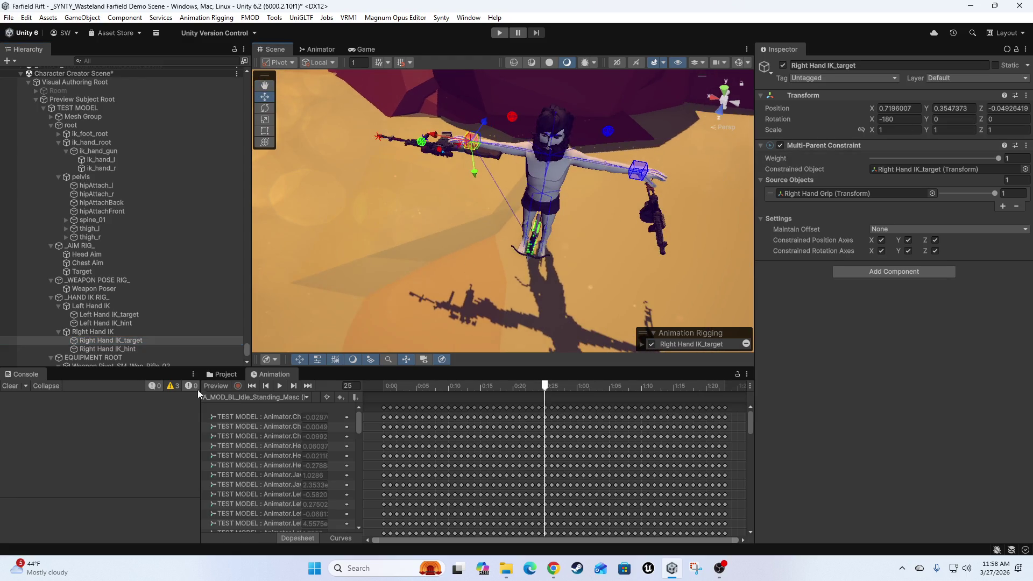
{"action": "left_click", "coordinate": [214, 387]}
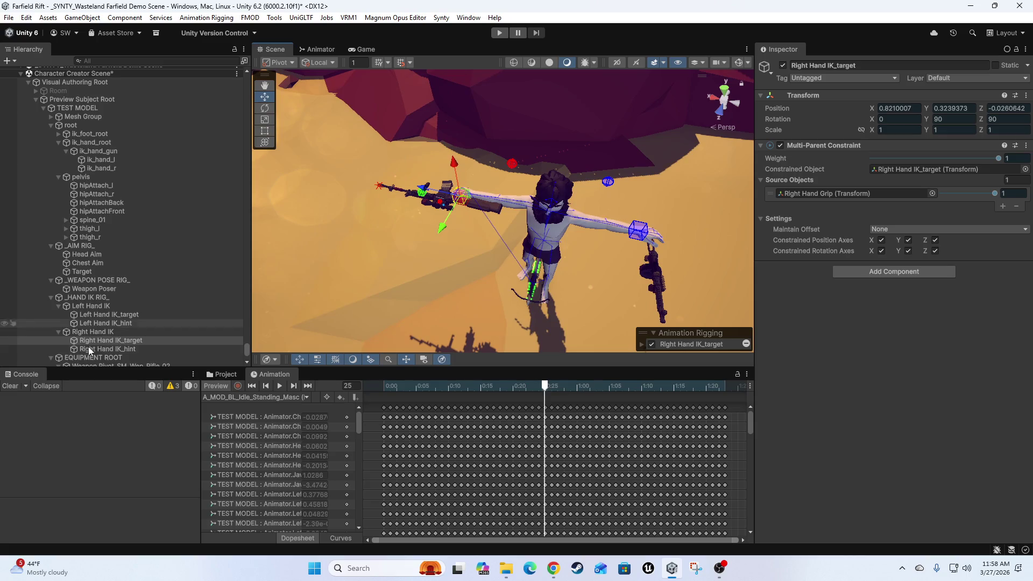
{"action": "left_click", "coordinate": [91, 289]}
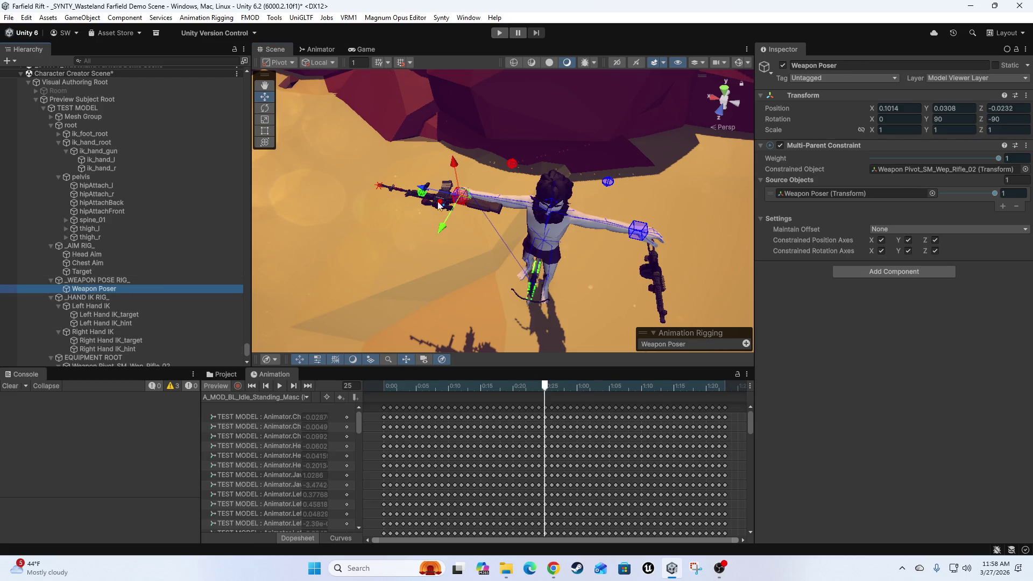
{"action": "mouse_move", "coordinate": [462, 204]}
{"action": "left_mouse_down"}
{"action": "mouse_move", "coordinate": [471, 241]}
{"action": "mouse_move", "coordinate": [421, 204]}
{"action": "mouse_move", "coordinate": [435, 206]}
{"action": "left_mouse_up"}
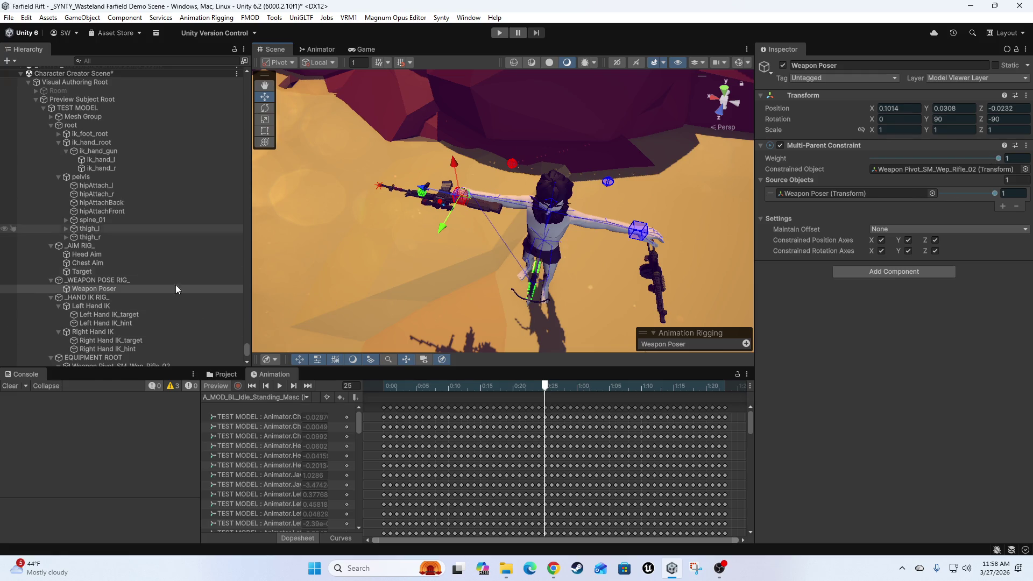
{"action": "scroll", "coordinate": [172, 285], "scroll_direction": "down", "scroll_amount": 3}
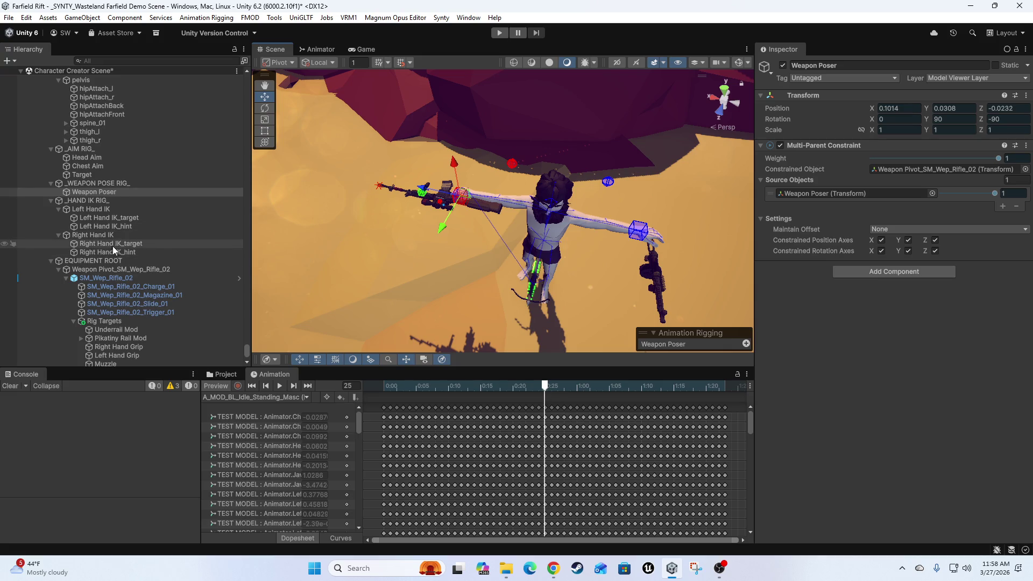
{"action": "left_click", "coordinate": [97, 236]}
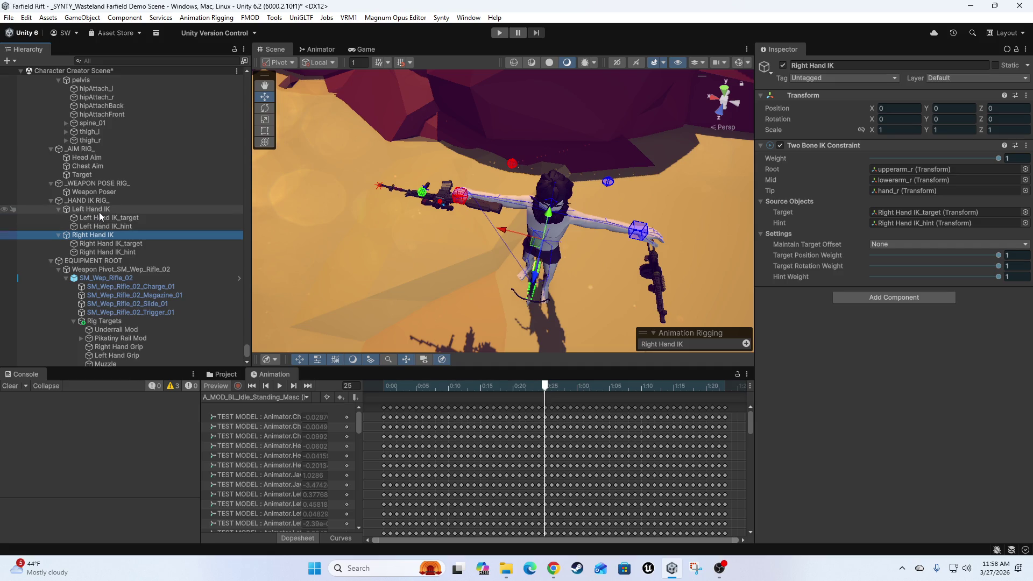
{"action": "left_click", "coordinate": [99, 211]}
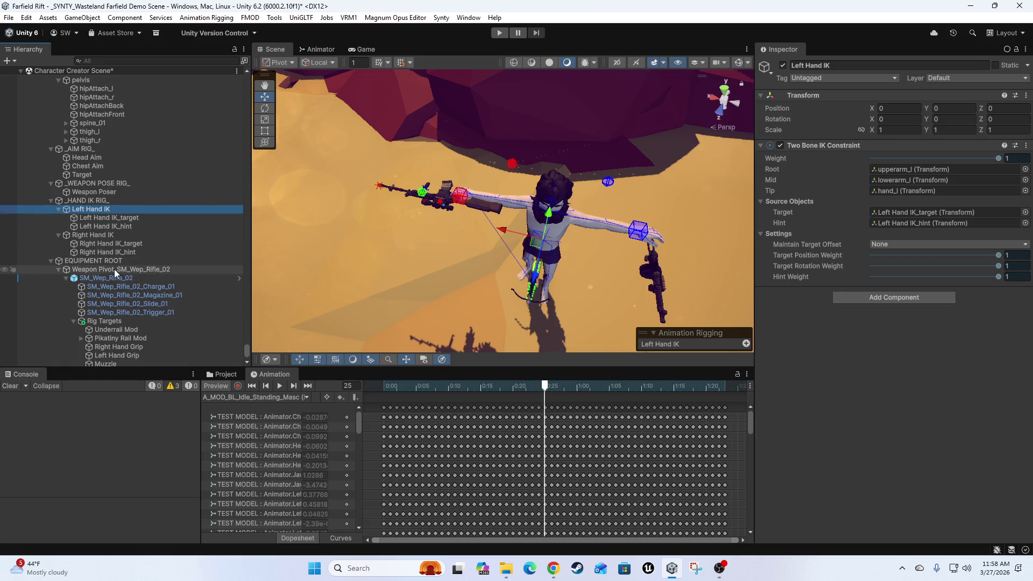
{"action": "left_click", "coordinate": [106, 271]}
{"action": "left_click", "coordinate": [107, 278]}
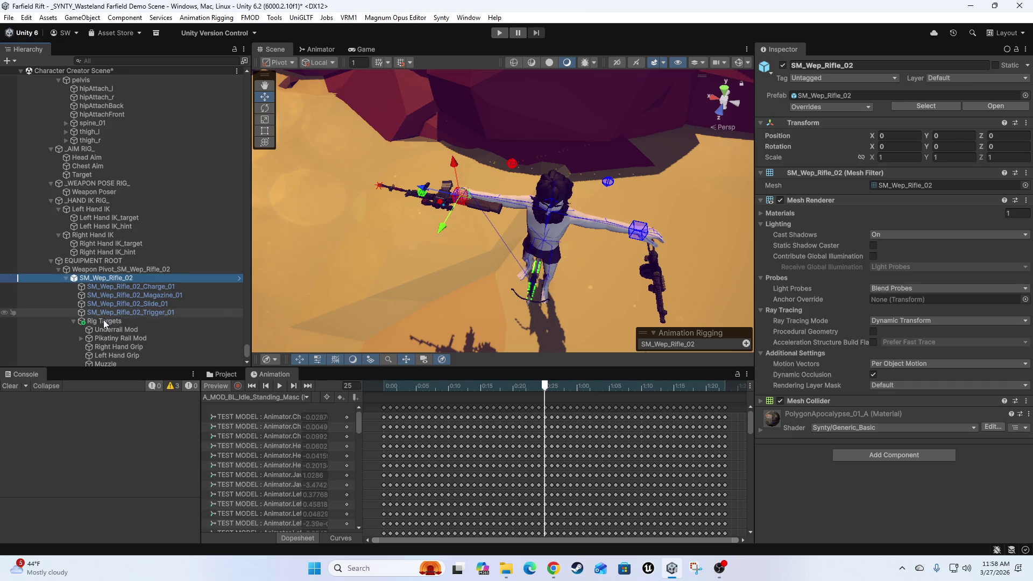
{"action": "scroll", "coordinate": [137, 315], "scroll_direction": "down", "scroll_amount": 3}
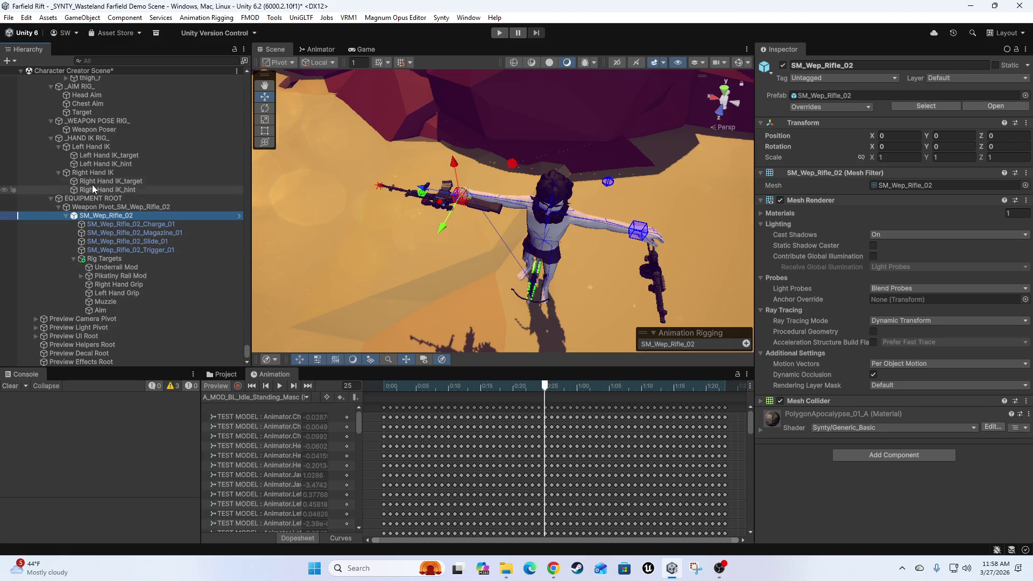
{"action": "left_click", "coordinate": [99, 129]}
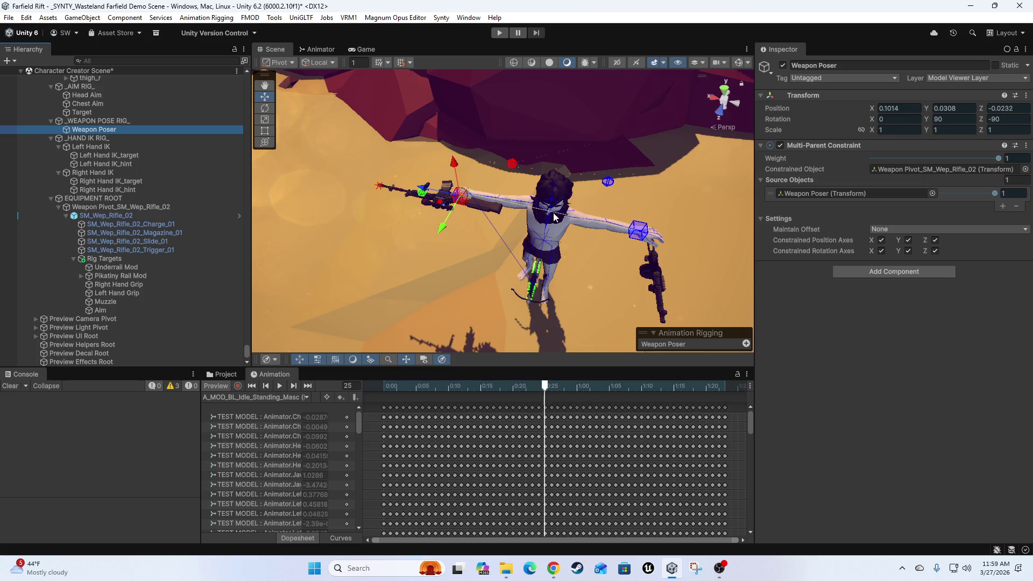
{"action": "scroll", "coordinate": [538, 238], "scroll_direction": "up", "scroll_amount": 2}
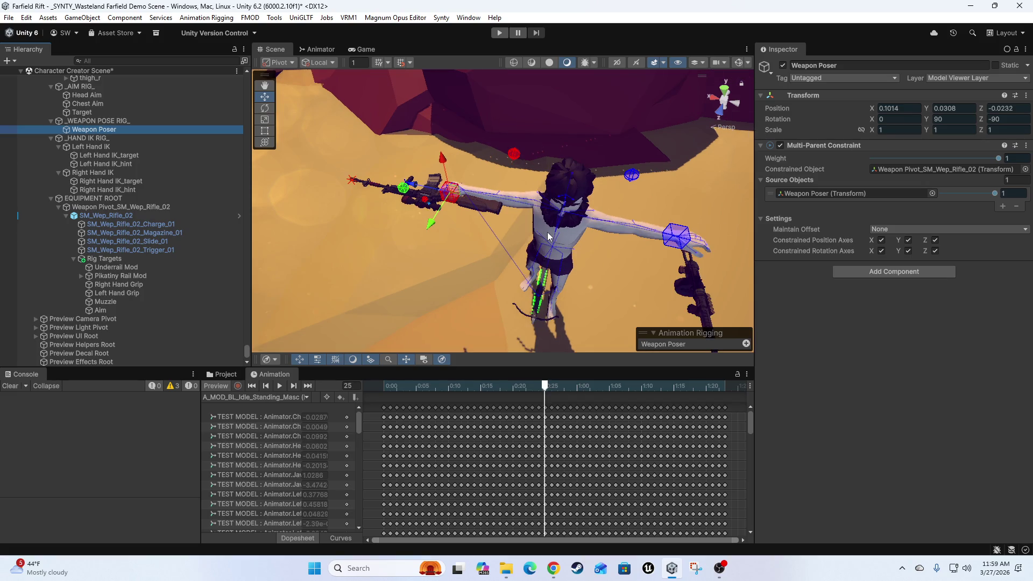
Inspect both hand IK targets and turn off the animation preview.
{"action": "scroll", "coordinate": [425, 220], "scroll_direction": "up", "scroll_amount": 5}
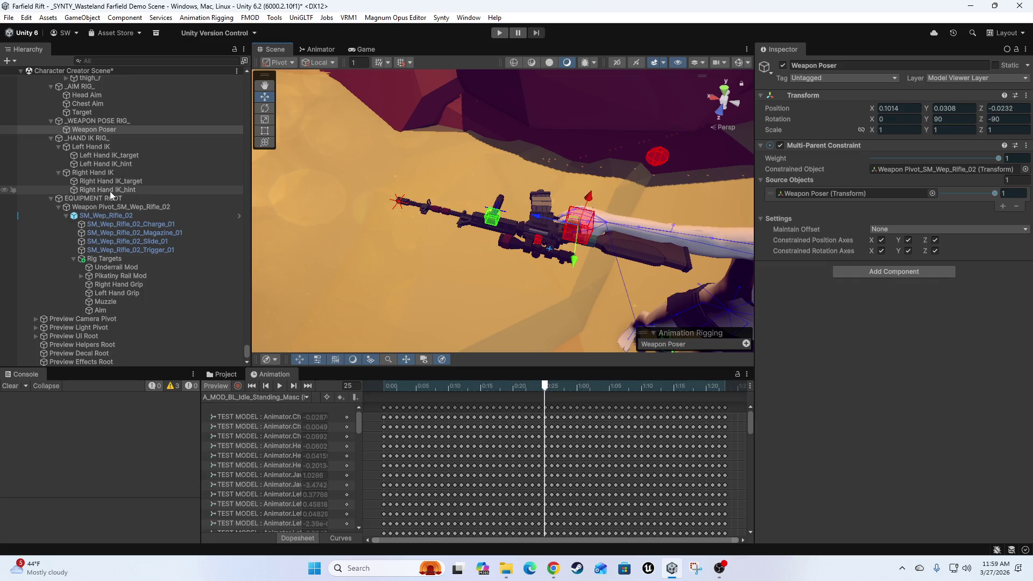
{"action": "left_click", "coordinate": [99, 182]}
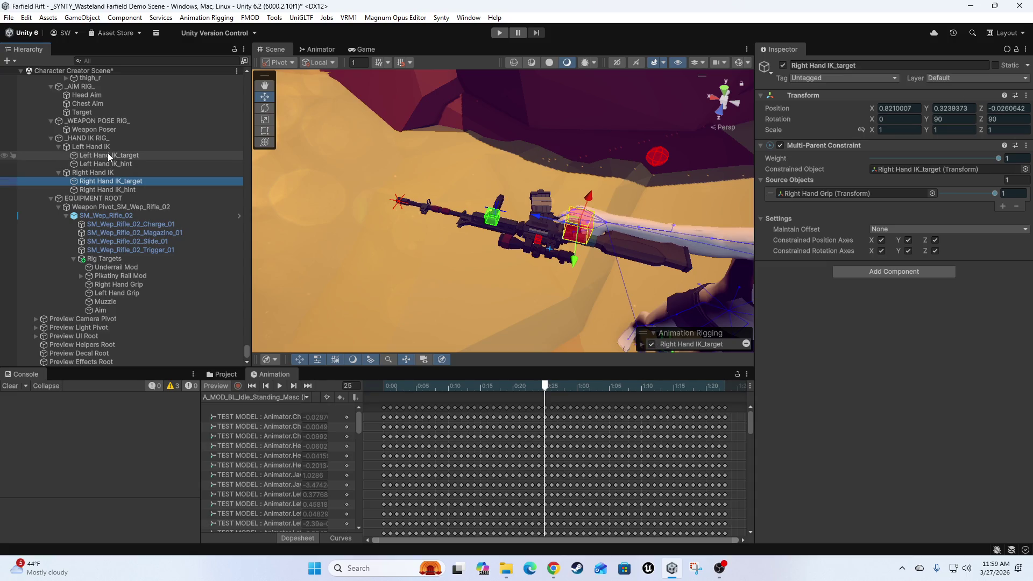
{"action": "left_click", "coordinate": [109, 156]}
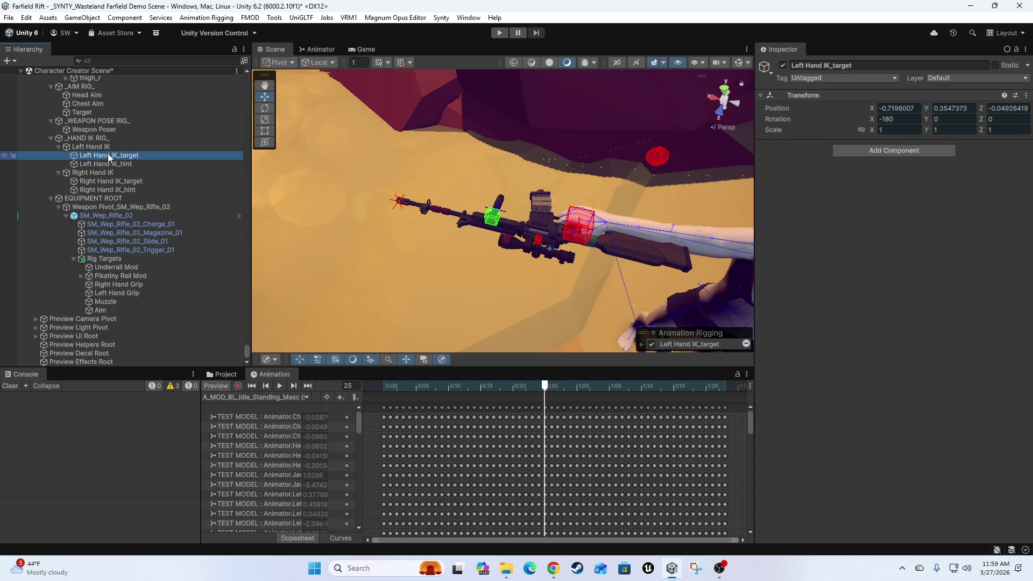
{"action": "left_click", "coordinate": [227, 387]}
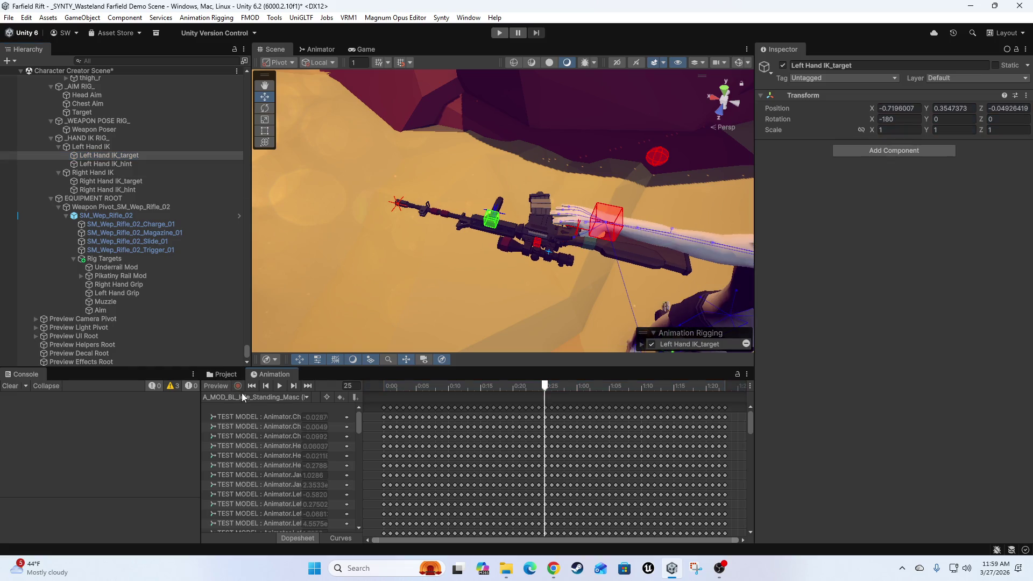
{"action": "left_click_drag", "start_coordinate": [516, 257], "coordinate": [417, 272]}
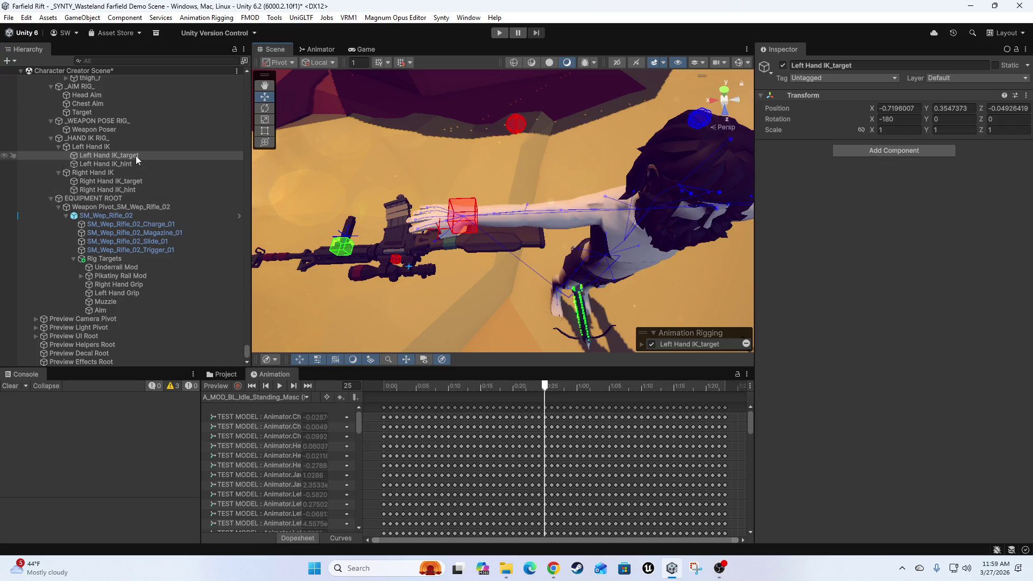
Select Right Hand IK_target, switch handles to Global with X, then open TEST MODEL's rig layers.
{"action": "left_click", "coordinate": [460, 216]}
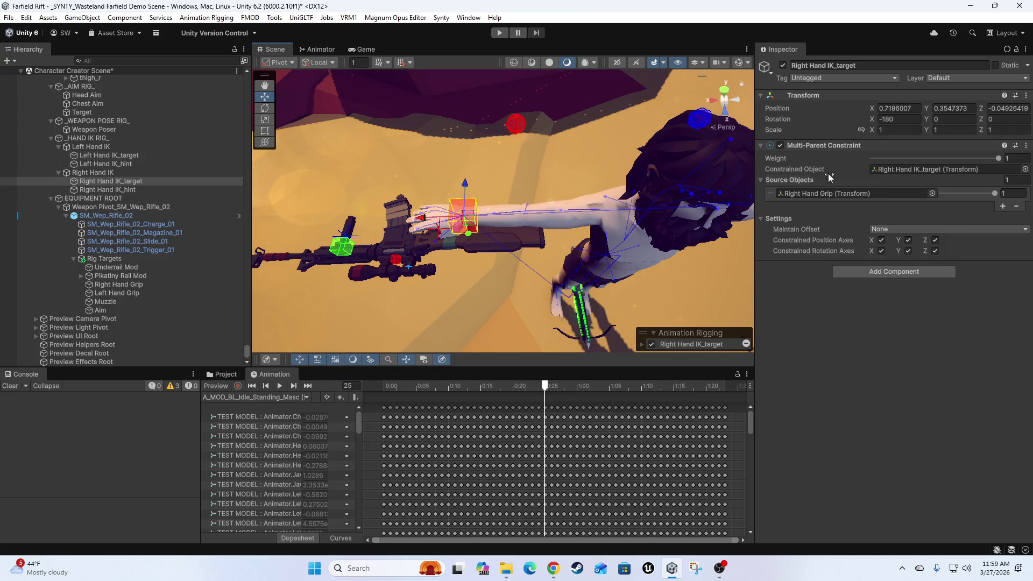
{"action": "key", "text": "x"}
{"action": "left_click_drag", "start_coordinate": [478, 181], "coordinate": [452, 193]}
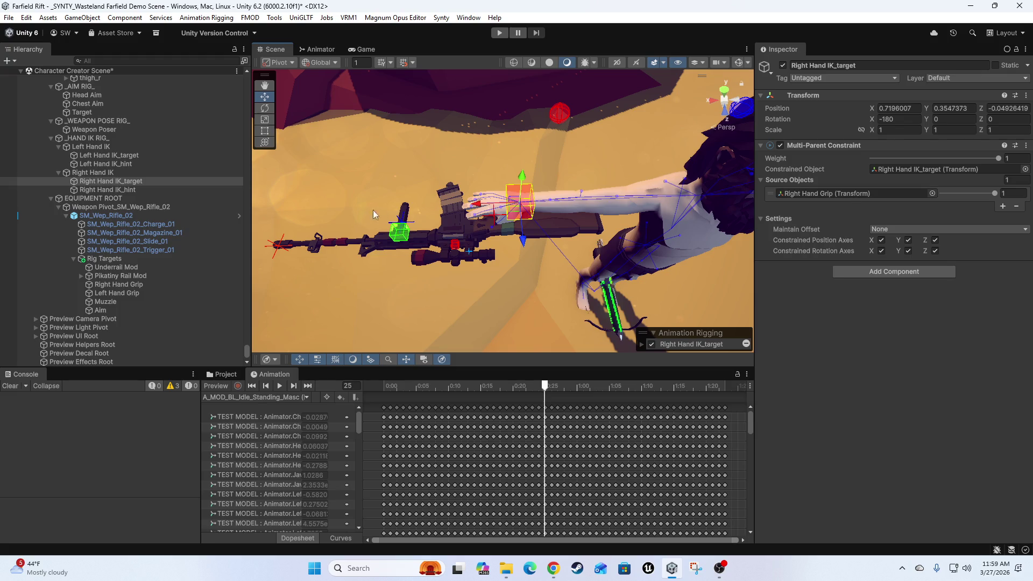
{"action": "scroll", "coordinate": [102, 151], "scroll_direction": "up", "scroll_amount": 5}
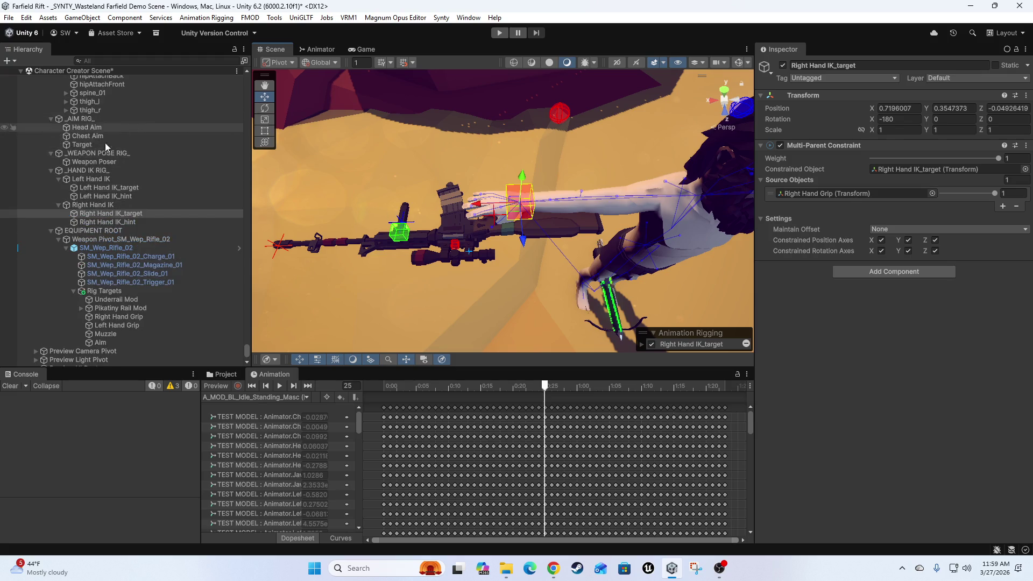
{"action": "scroll", "coordinate": [111, 140], "scroll_direction": "up", "scroll_amount": 3}
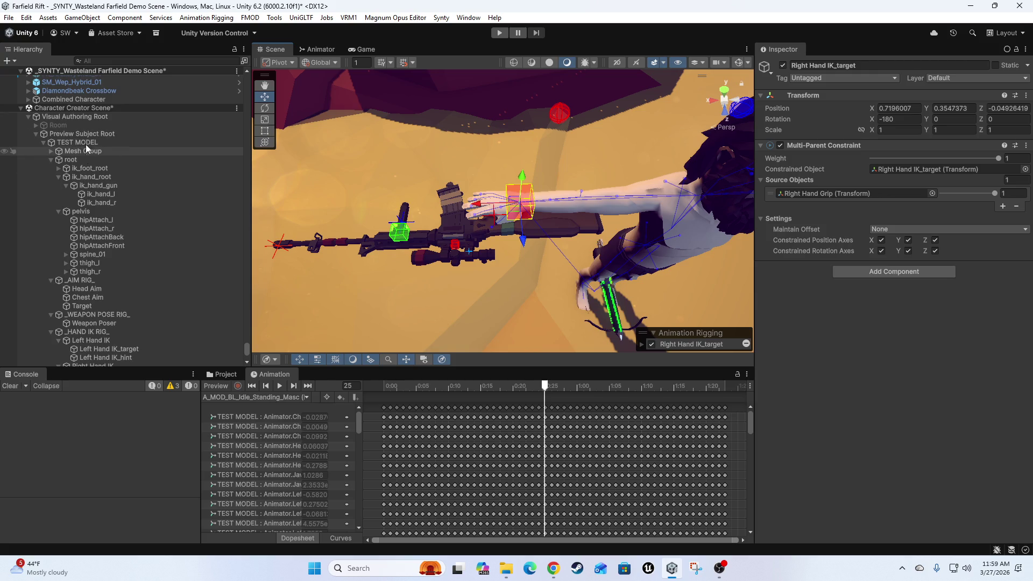
{"action": "left_click", "coordinate": [77, 143]}
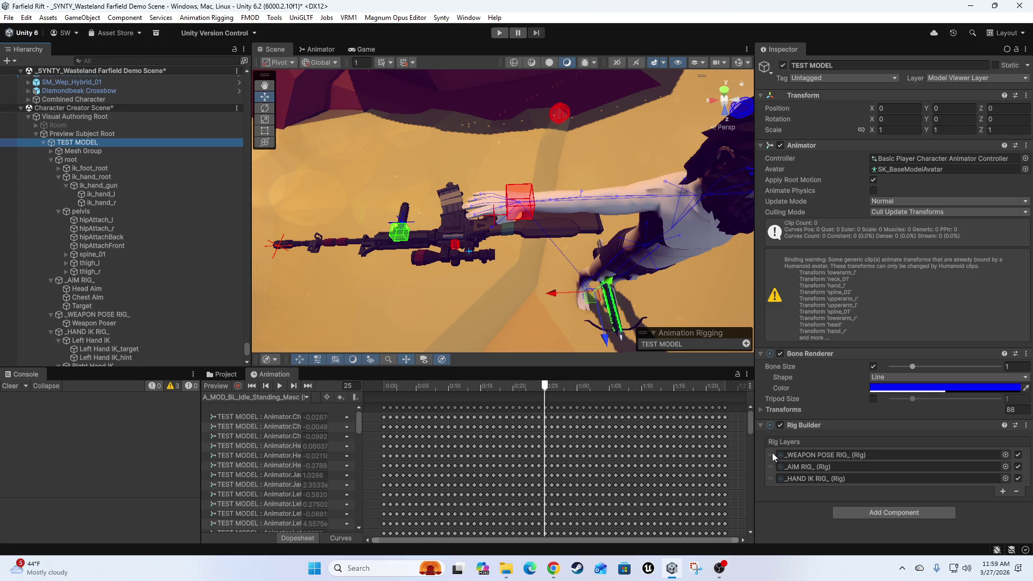
Drag _WEAPON POSE RIG_ below _AIM RIG_ in Rig Layers, re-enable Preview, and select Weapon Poser.
{"action": "left_click_drag", "start_coordinate": [772, 456], "coordinate": [774, 468]}
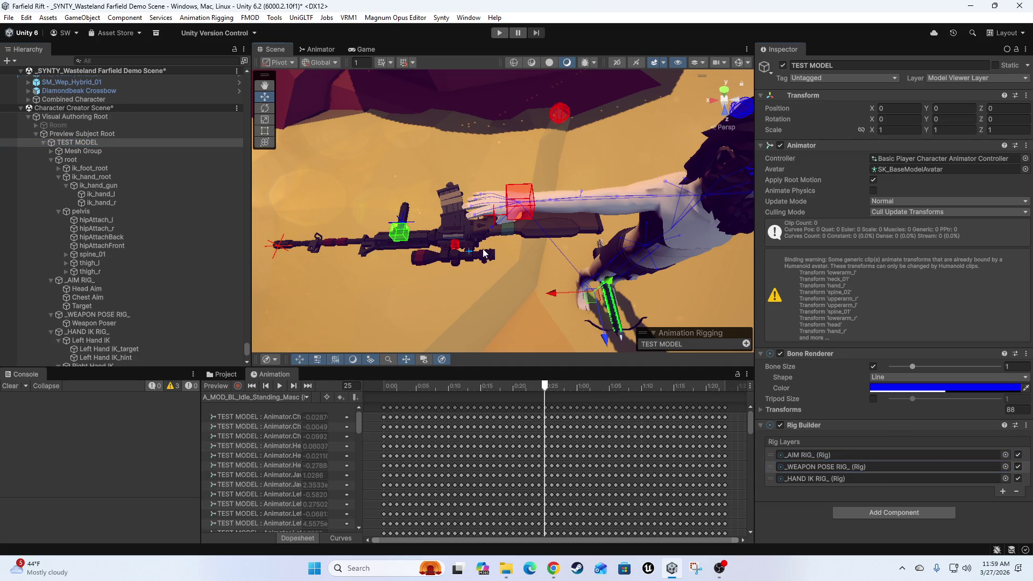
{"action": "scroll", "coordinate": [471, 232], "scroll_direction": "down", "scroll_amount": 6}
{"action": "scroll", "coordinate": [495, 257], "scroll_direction": "up", "scroll_amount": 5}
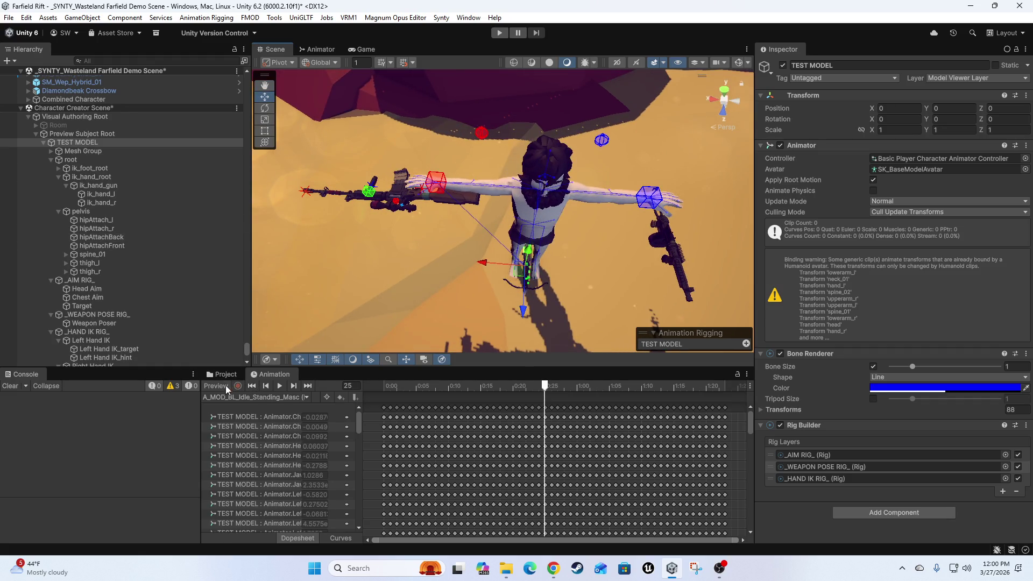
{"action": "left_click", "coordinate": [226, 389]}
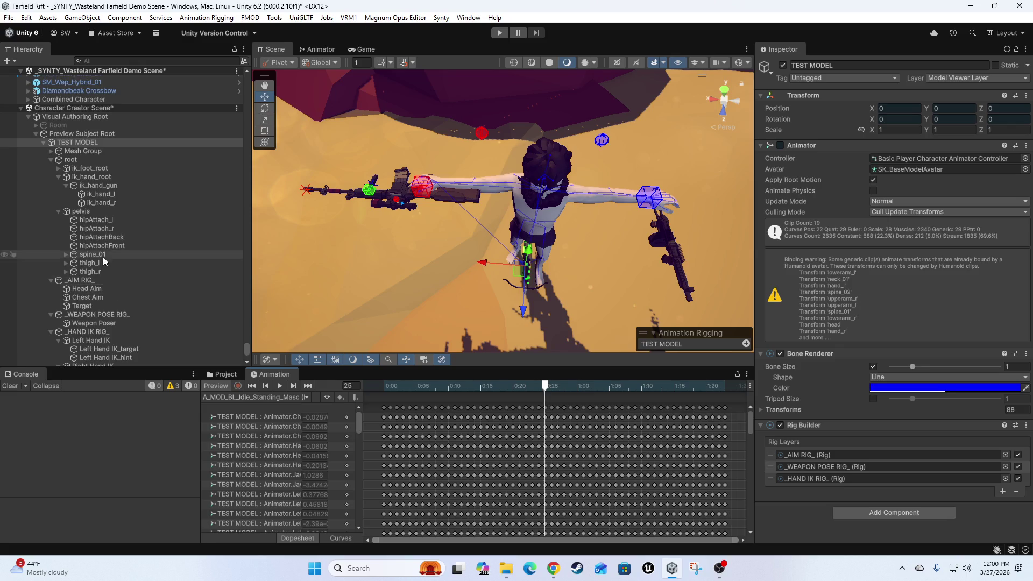
{"action": "scroll", "coordinate": [103, 257], "scroll_direction": "down", "scroll_amount": 7}
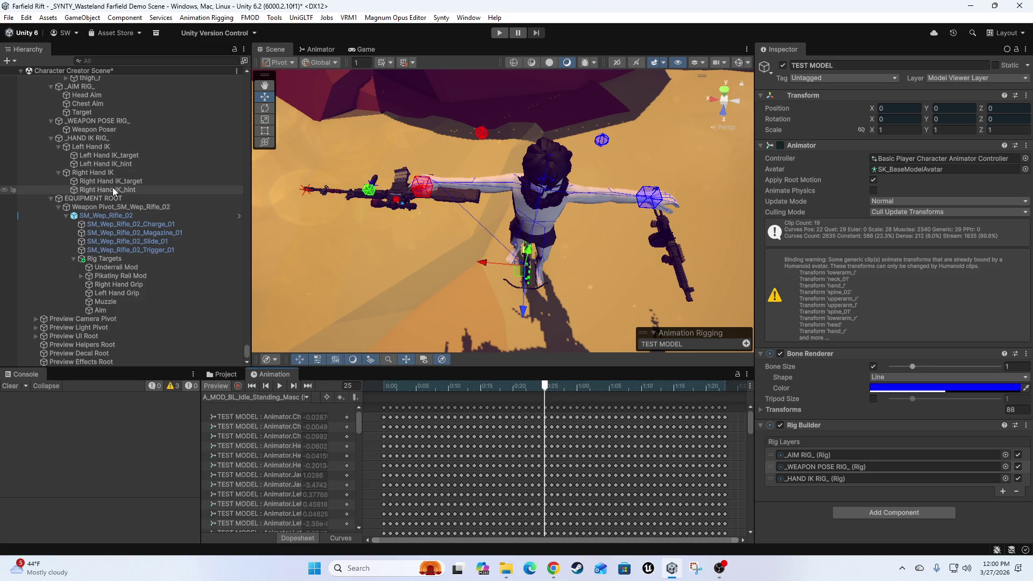
{"action": "scroll", "coordinate": [113, 183], "scroll_direction": "up", "scroll_amount": 1}
{"action": "scroll", "coordinate": [113, 183], "scroll_direction": "up", "scroll_amount": 1}
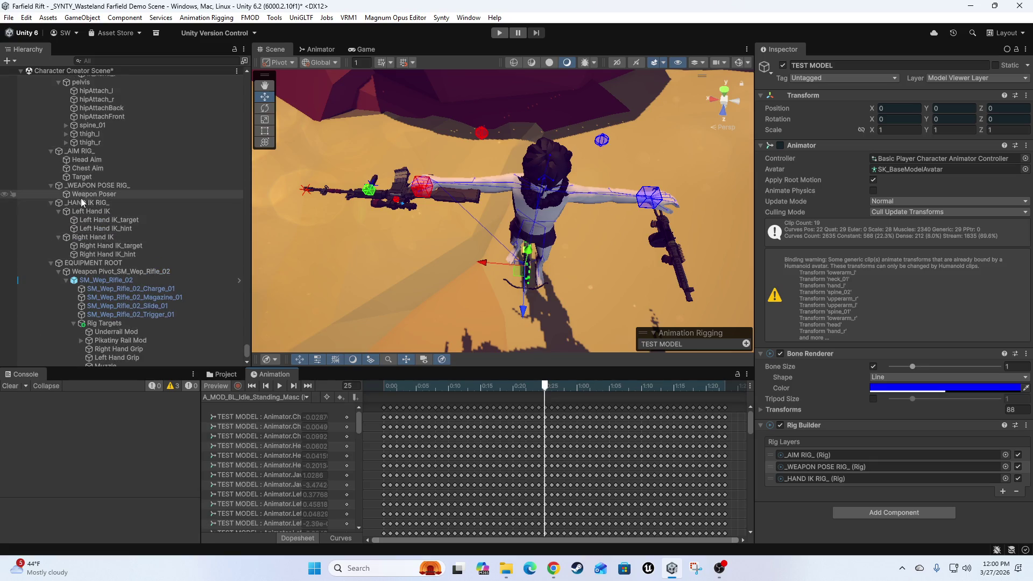
{"action": "left_click", "coordinate": [89, 195]}
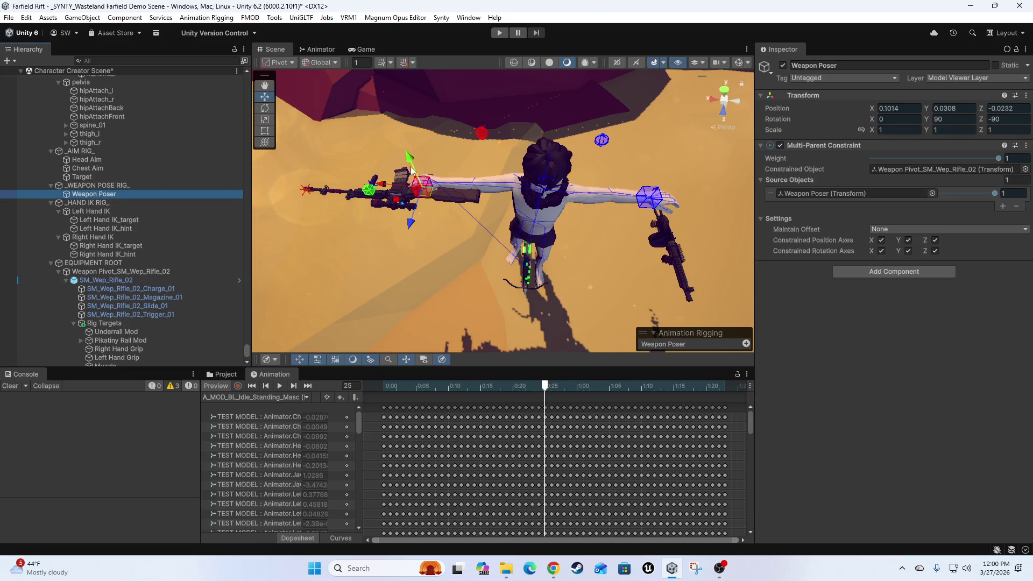
Raise the Weapon Poser twice to test that the rifle follows, undoing each move.
{"action": "left_click_drag", "start_coordinate": [407, 159], "coordinate": [392, 109]}
{"action": "key", "text": "ctrl+z"}
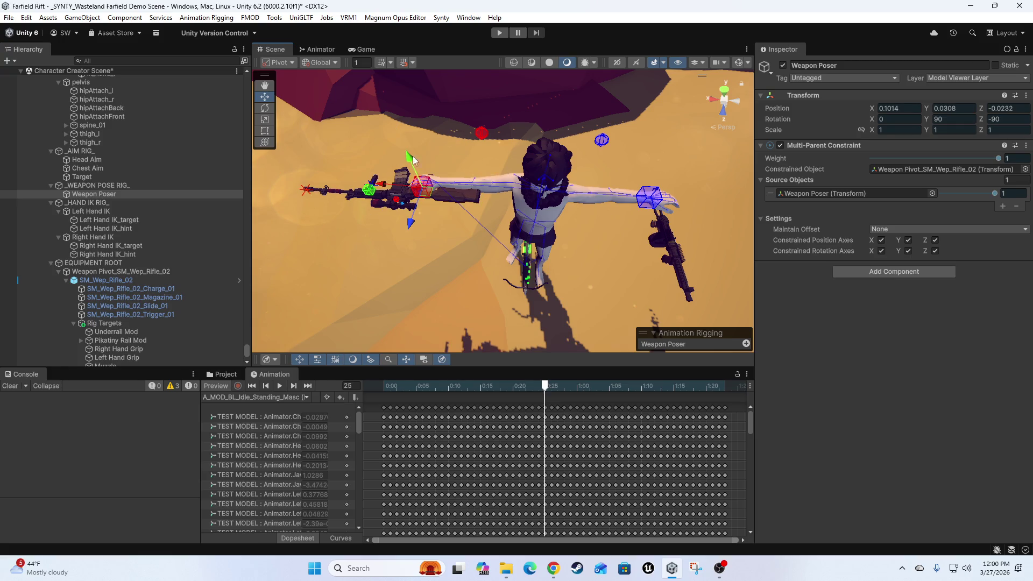
{"action": "mouse_move", "coordinate": [407, 160]}
{"action": "left_mouse_down"}
{"action": "mouse_move", "coordinate": [374, 78]}
{"action": "mouse_move", "coordinate": [376, 180]}
{"action": "mouse_move", "coordinate": [367, 54]}
{"action": "mouse_move", "coordinate": [364, 84]}
{"action": "mouse_move", "coordinate": [386, 132]}
{"action": "left_mouse_up"}
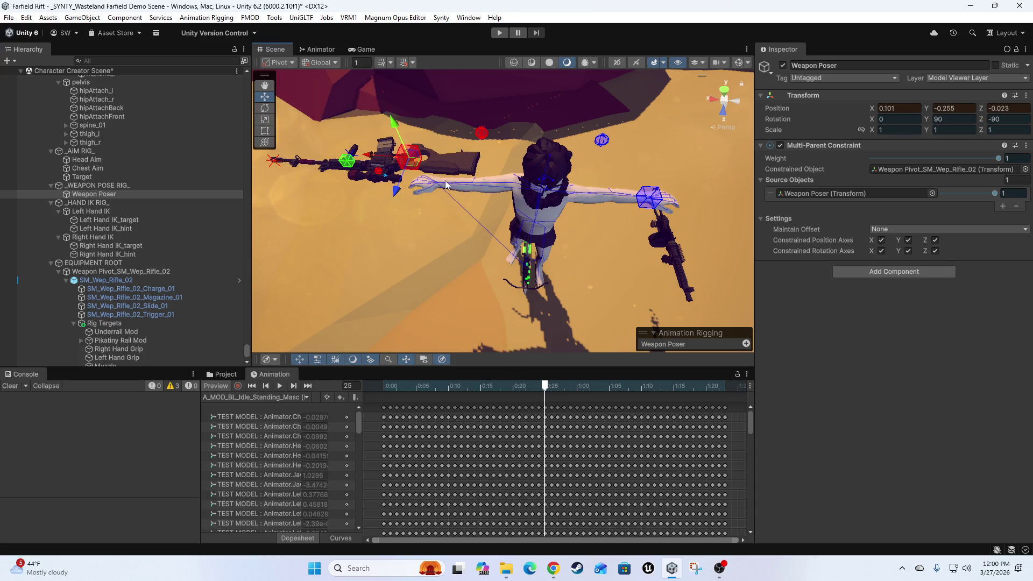
{"action": "key", "text": "ctrl+z"}
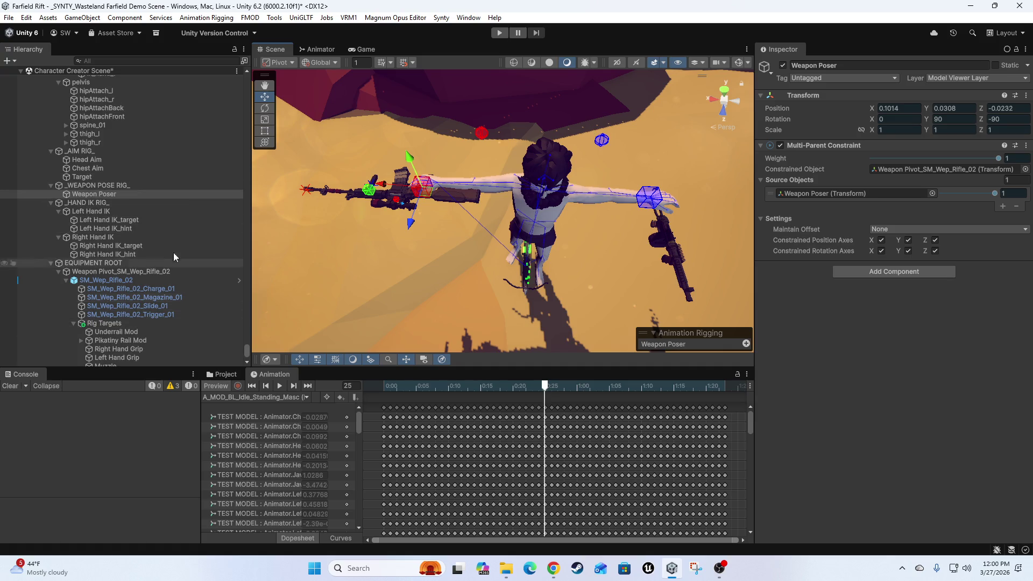
Select Right Hand IK_target and drag it away to bend the right arm.
{"action": "scroll", "coordinate": [161, 258], "scroll_direction": "down", "scroll_amount": 3}
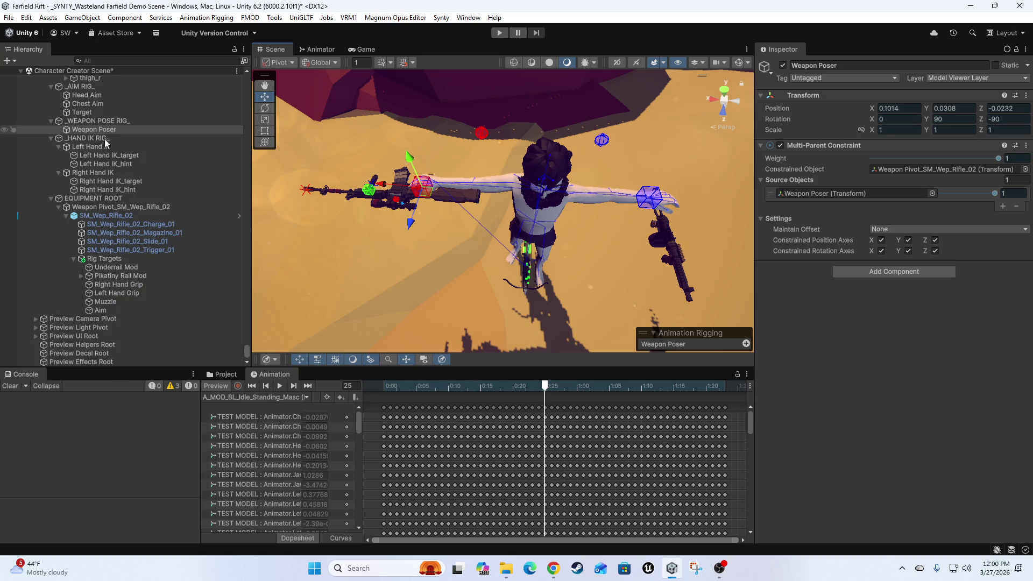
{"action": "left_click", "coordinate": [108, 181]}
{"action": "mouse_move", "coordinate": [410, 189]}
{"action": "left_mouse_down"}
{"action": "mouse_move", "coordinate": [504, 236]}
{"action": "mouse_move", "coordinate": [502, 258]}
{"action": "left_mouse_up"}
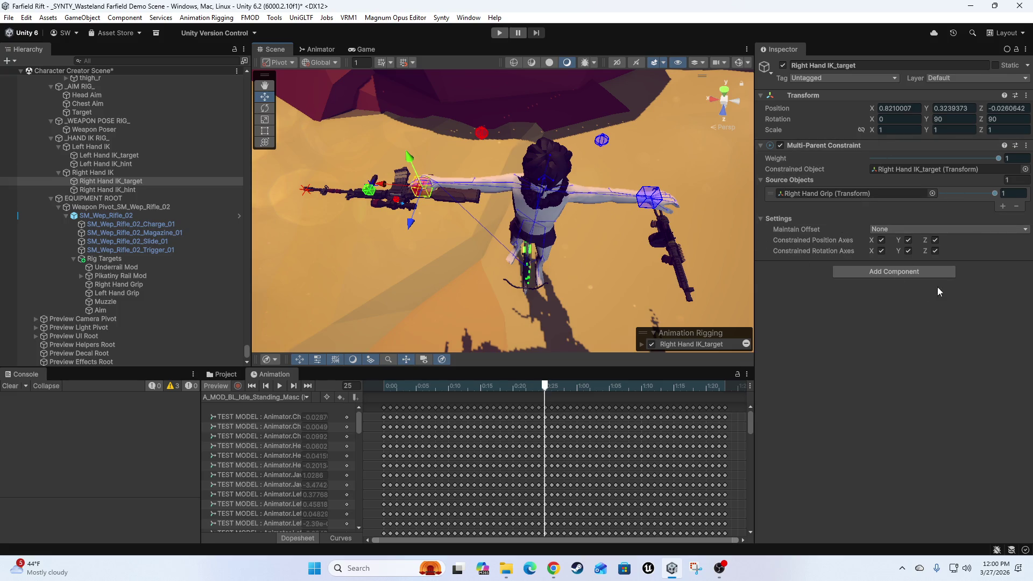
Inspect Right Hand IK, _HAND IK RIG_, EQUIPMENT ROOT, the Weapon Pivot and SM_Wep_Rifle_02.
{"action": "left_click", "coordinate": [90, 172]}
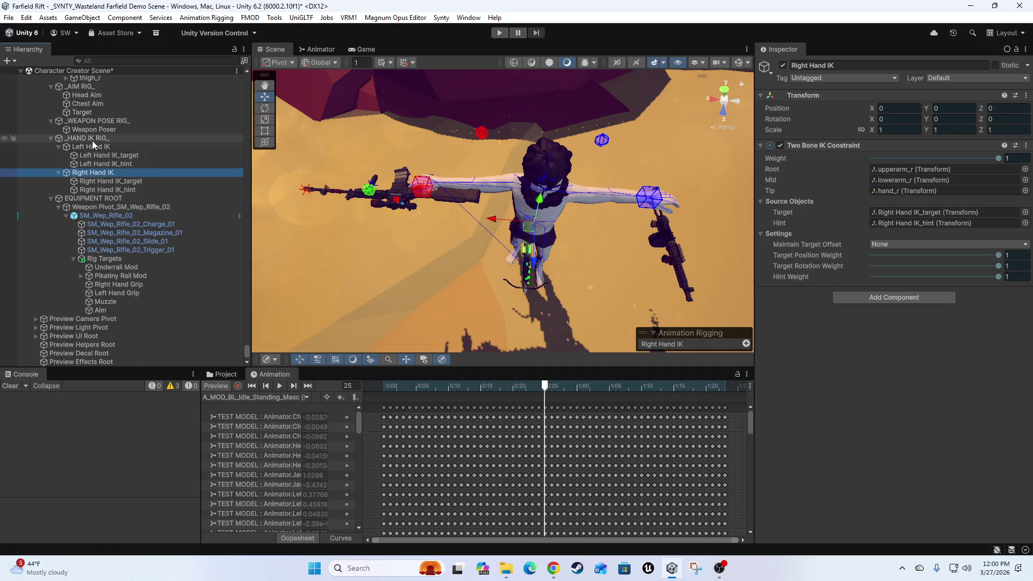
{"action": "left_click", "coordinate": [89, 139]}
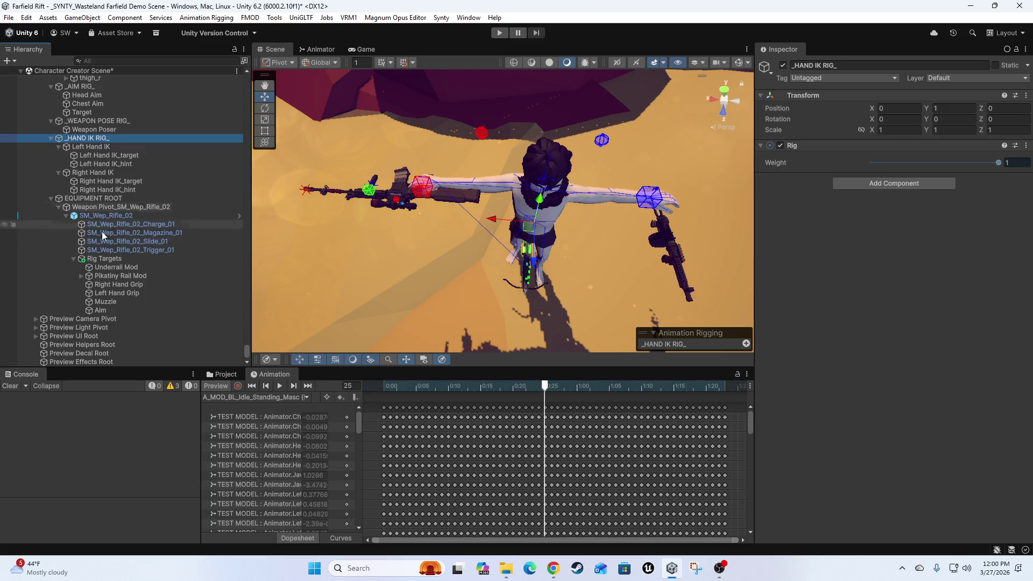
{"action": "left_click", "coordinate": [93, 199]}
{"action": "left_click", "coordinate": [98, 208]}
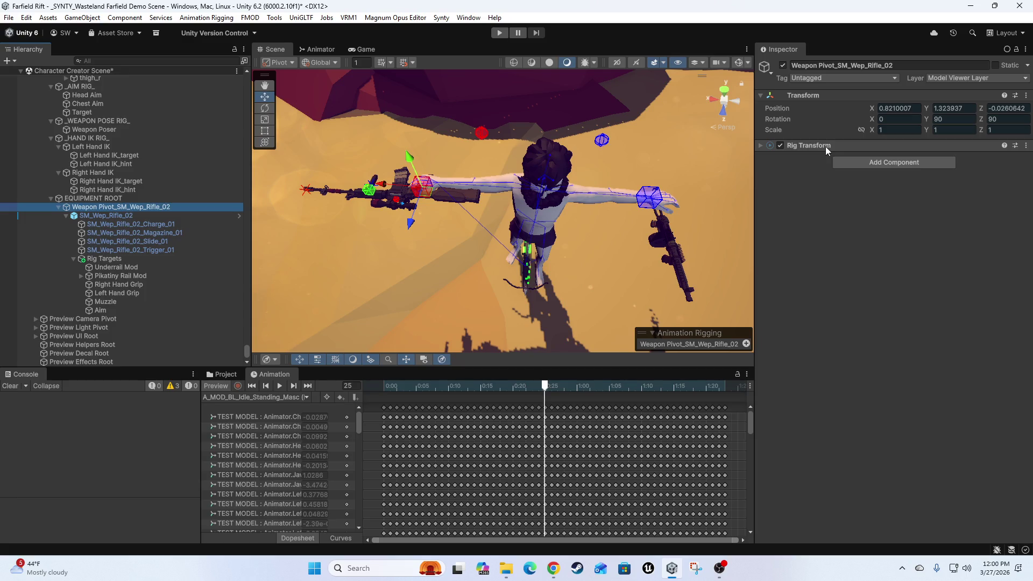
{"action": "left_click", "coordinate": [92, 216]}
Apply all SM_Wep_Rifle_02 prefab overrides, rewind the animation to frame 0, and select Weapon Pivot_SM_Wep_Rifle_02.
{"action": "left_click", "coordinate": [813, 107]}
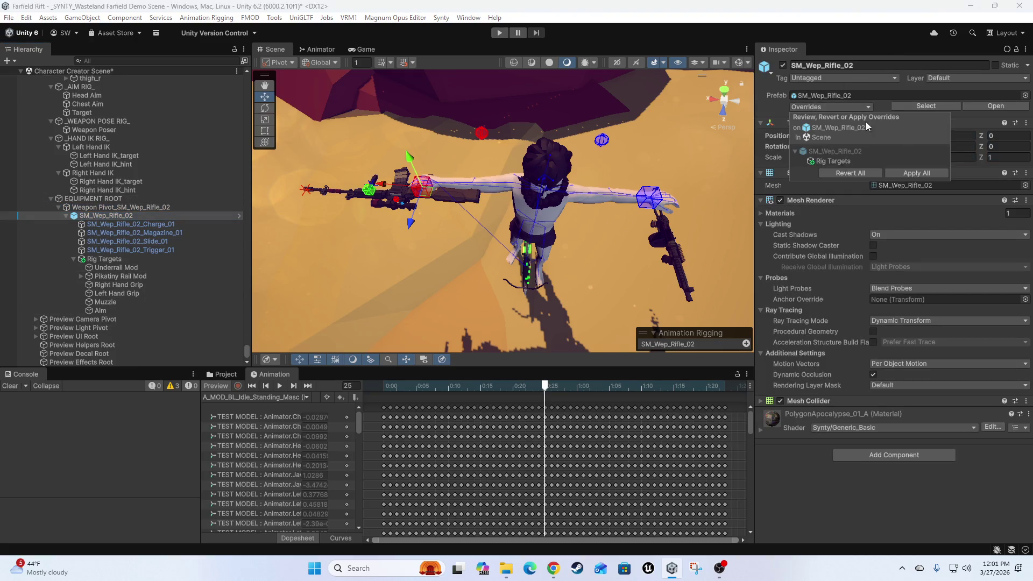
{"action": "left_click", "coordinate": [911, 174]}
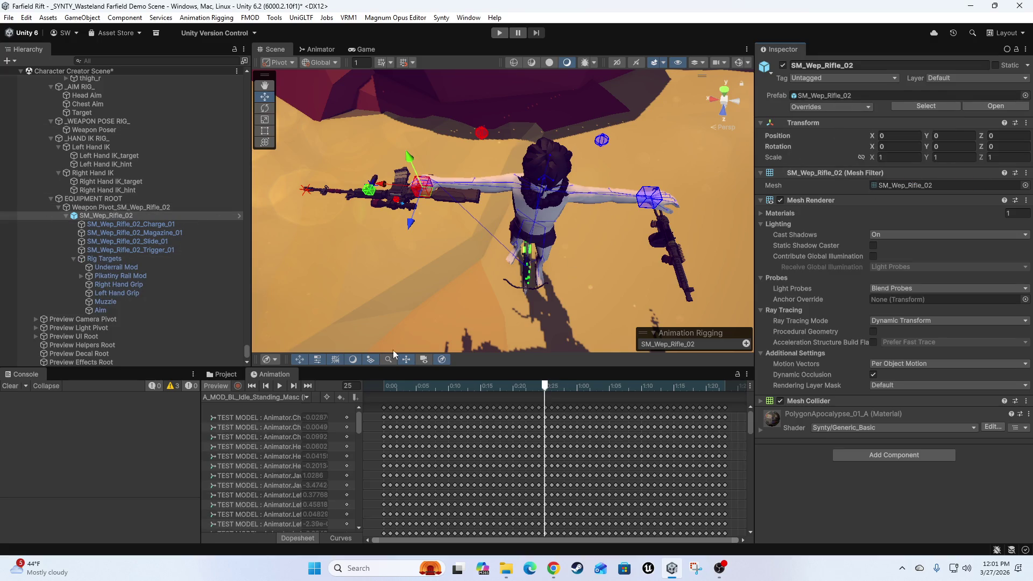
{"action": "left_click_drag", "start_coordinate": [544, 388], "coordinate": [319, 377]}
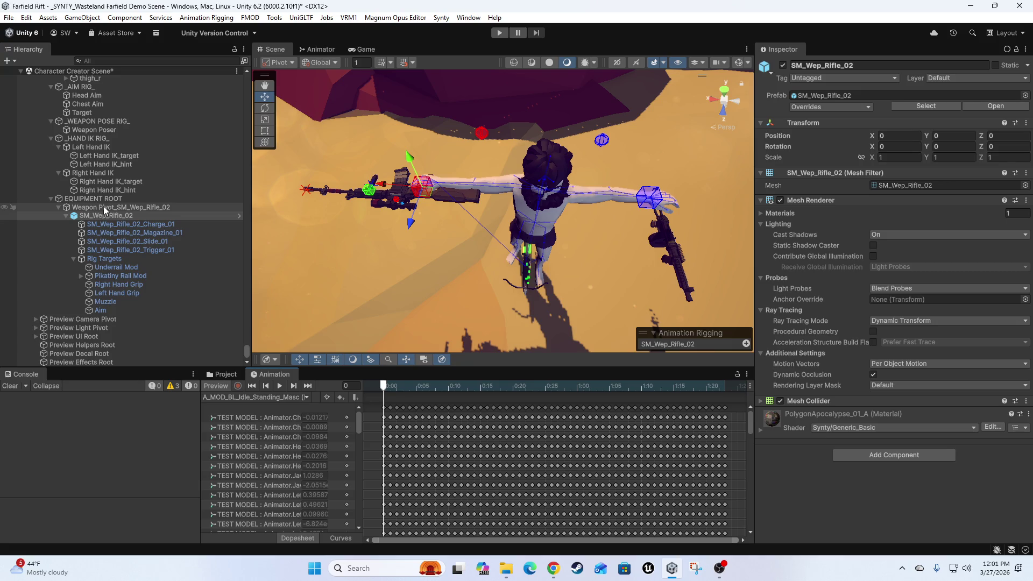
{"action": "left_click", "coordinate": [92, 209]}
{"action": "left_click", "coordinate": [425, 196]}
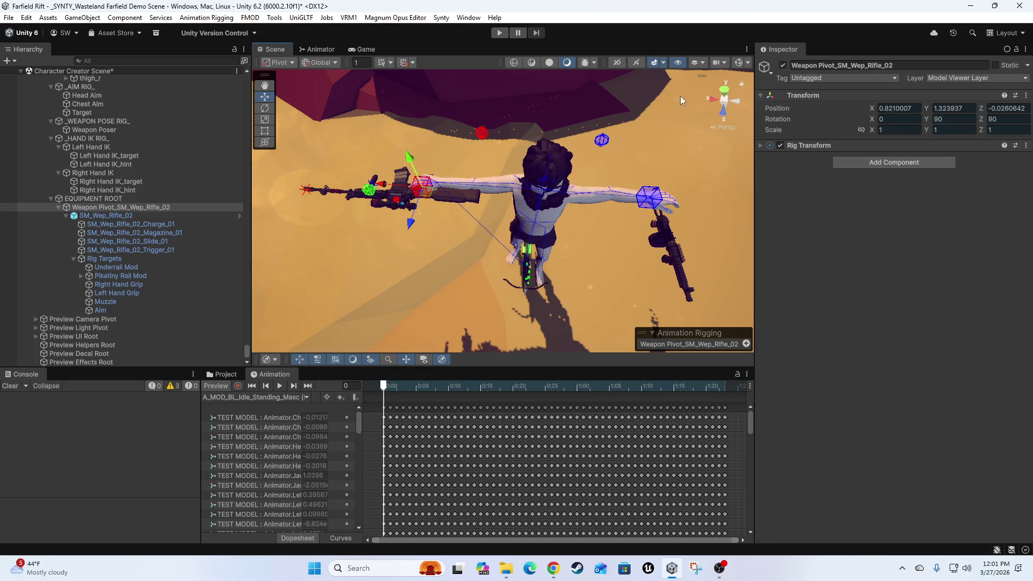
Frame the rifle pivot and collapse the SM_Wep_Rifle_02, ik_hand_root and pelvis branches.
{"action": "key", "text": "f"}
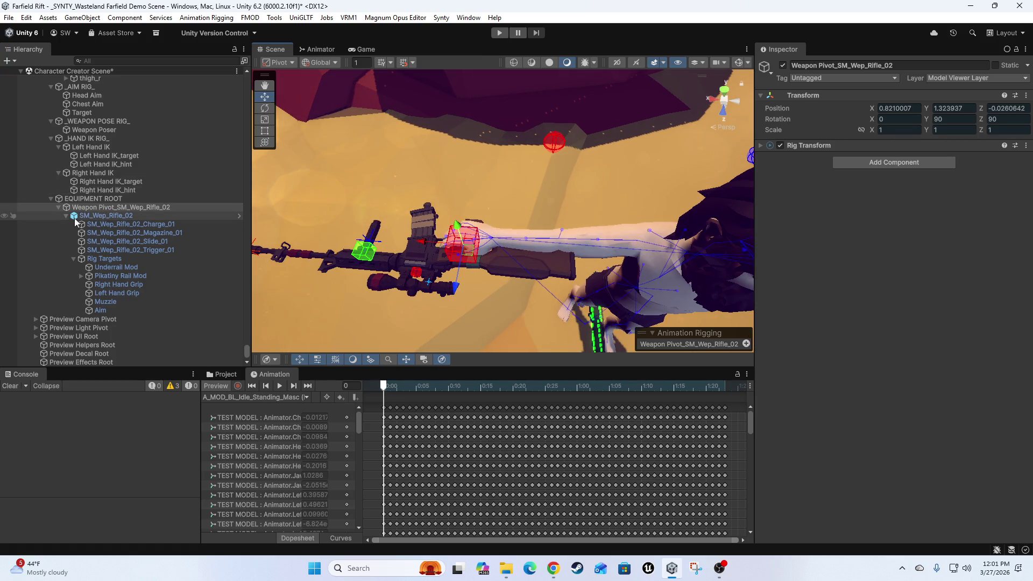
{"action": "left_click", "coordinate": [66, 216]}
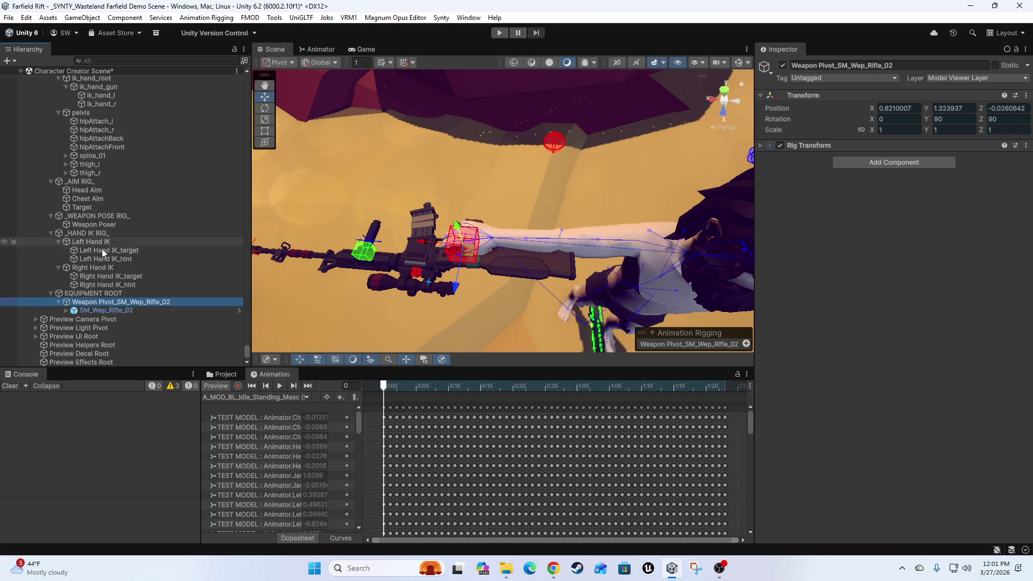
{"action": "scroll", "coordinate": [119, 206], "scroll_direction": "up", "scroll_amount": 3}
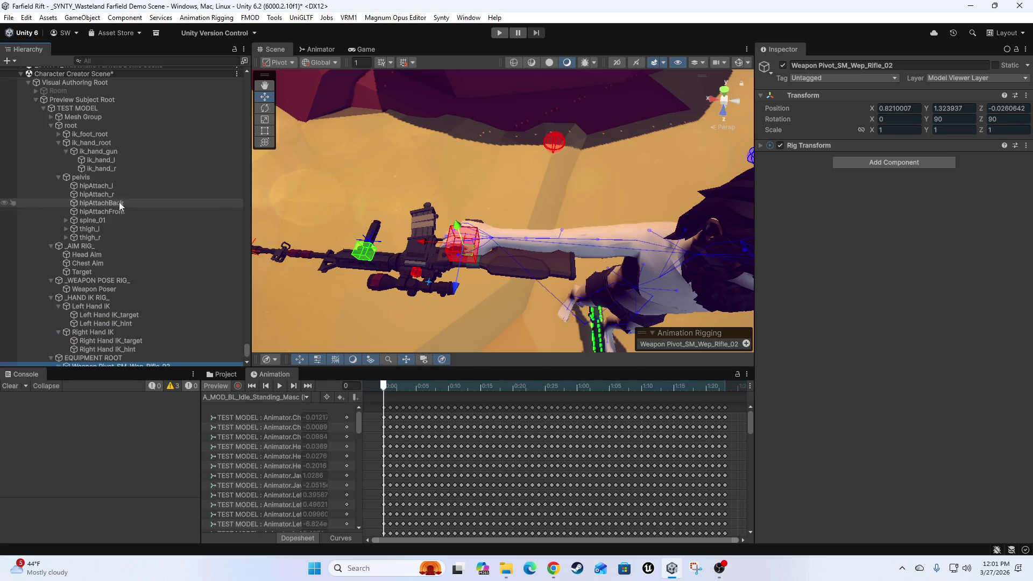
{"action": "left_click", "coordinate": [57, 142]}
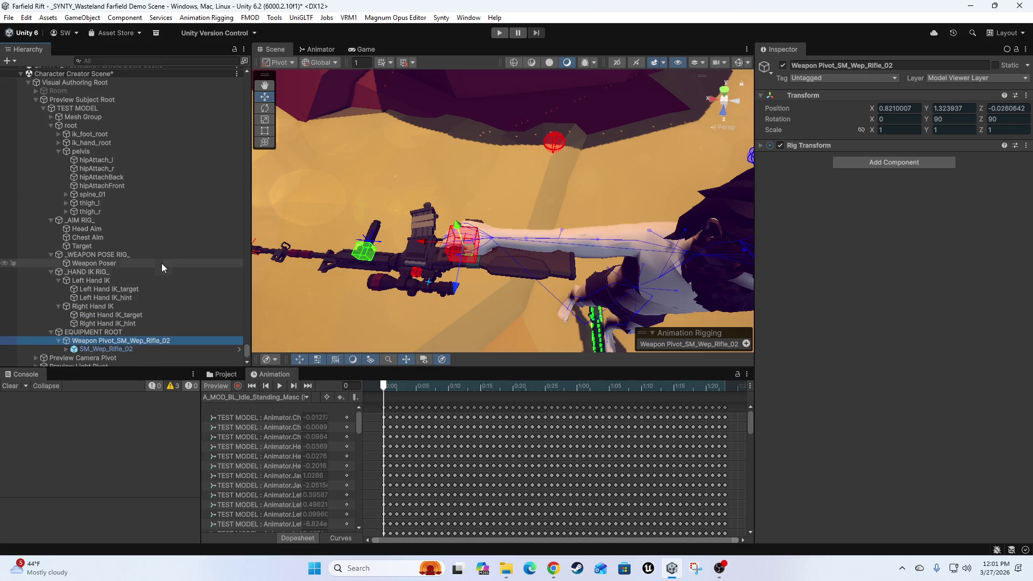
{"action": "left_click", "coordinate": [57, 151]}
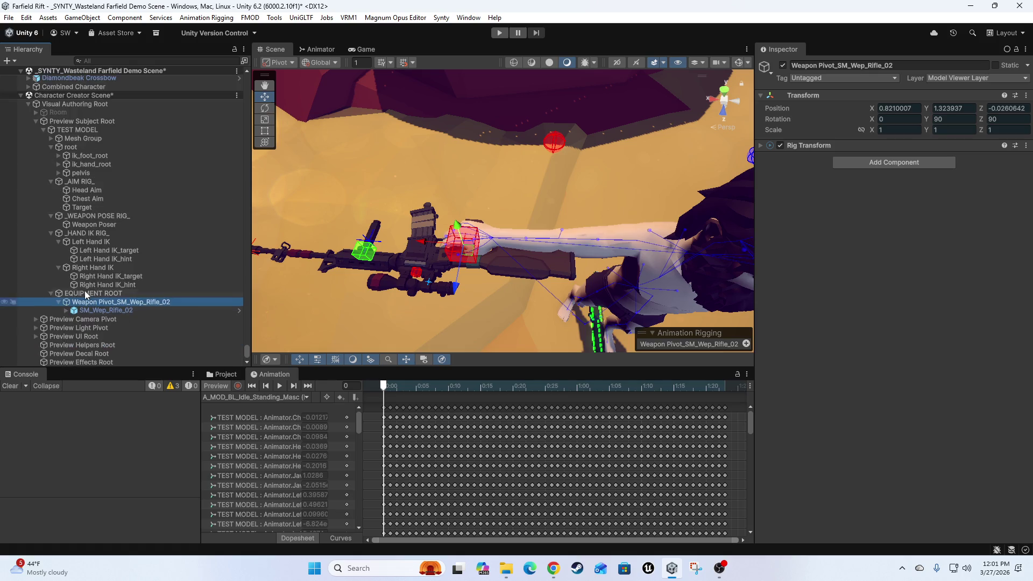
Check that the Weapon Poser's constraint targets Weapon Pivot_SM_Wep_Rifle_02 under EQUIPMENT ROOT.
{"action": "left_click", "coordinate": [86, 217]}
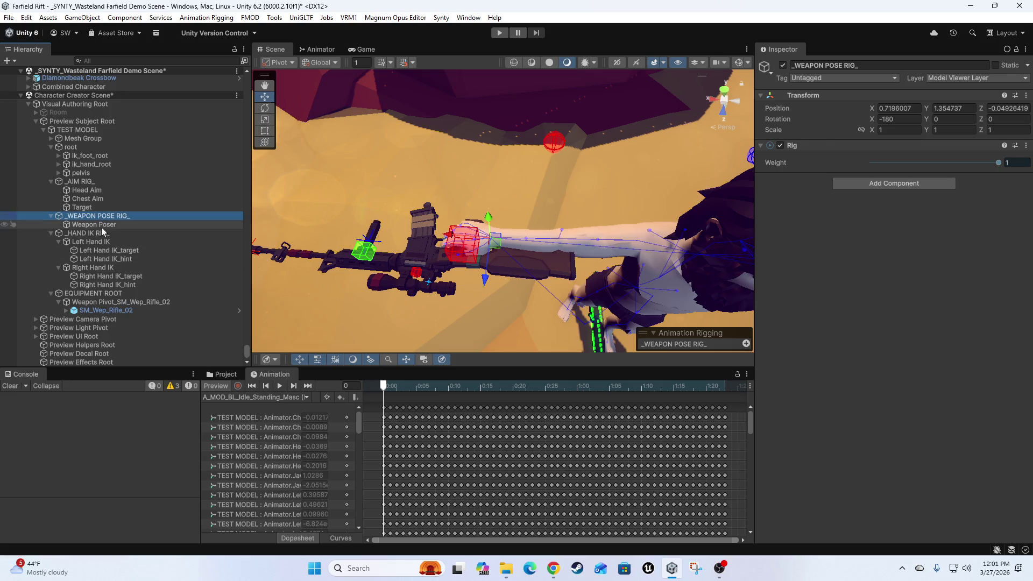
{"action": "left_click", "coordinate": [84, 225]}
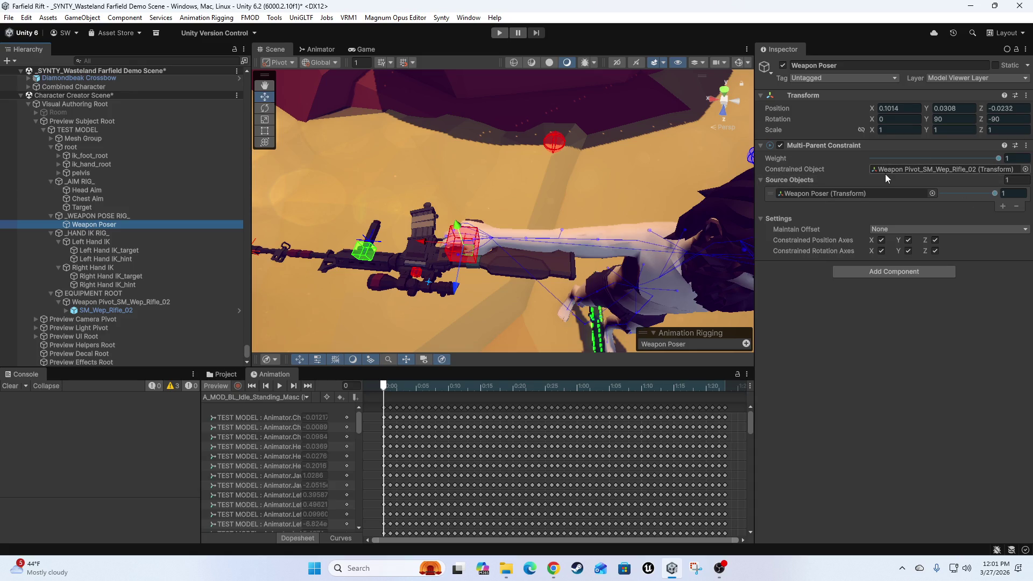
{"action": "left_click", "coordinate": [909, 173]}
{"action": "left_click", "coordinate": [82, 301]}
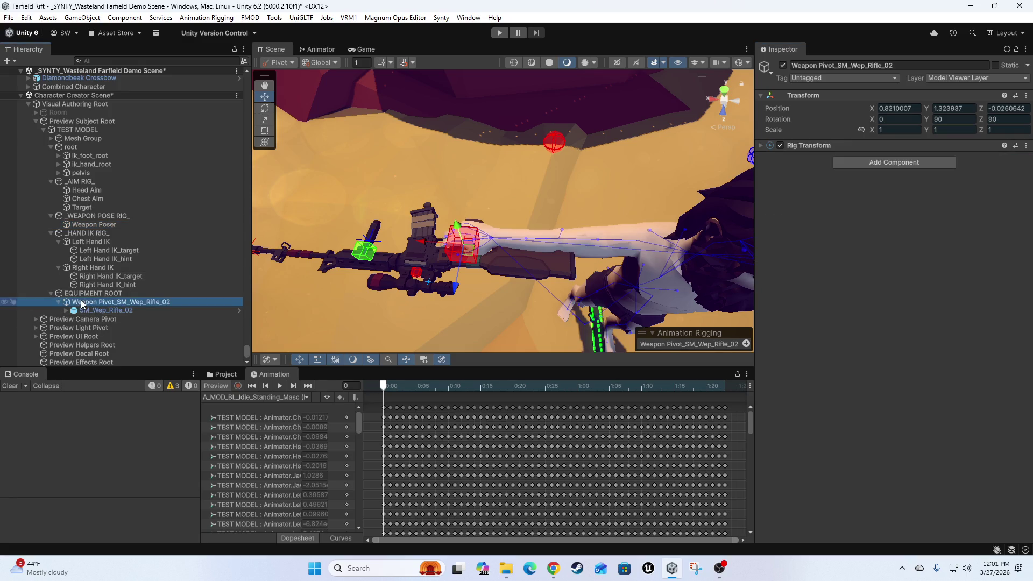
{"action": "left_click", "coordinate": [86, 291]}
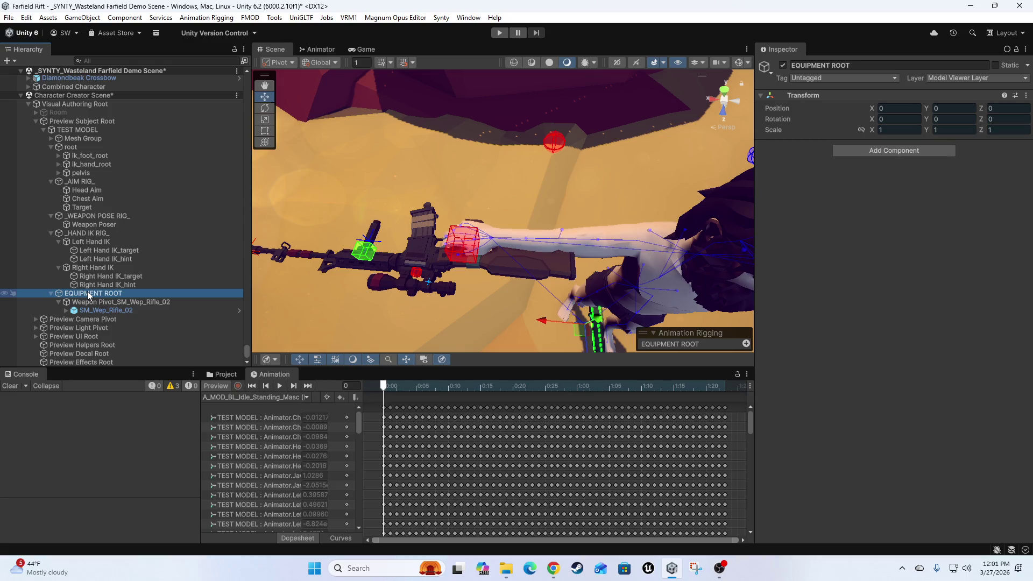
{"action": "left_click", "coordinate": [108, 302]}
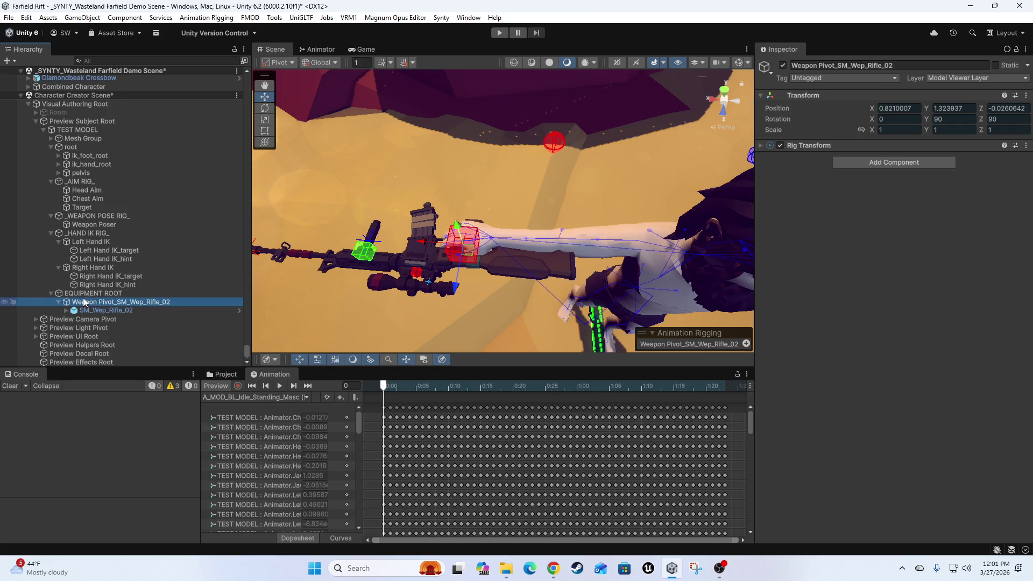
Move the Rig Transform from the weapon pivot onto EQUIPMENT ROOT.
{"action": "right_click", "coordinate": [842, 146]}
{"action": "left_click", "coordinate": [882, 188]}
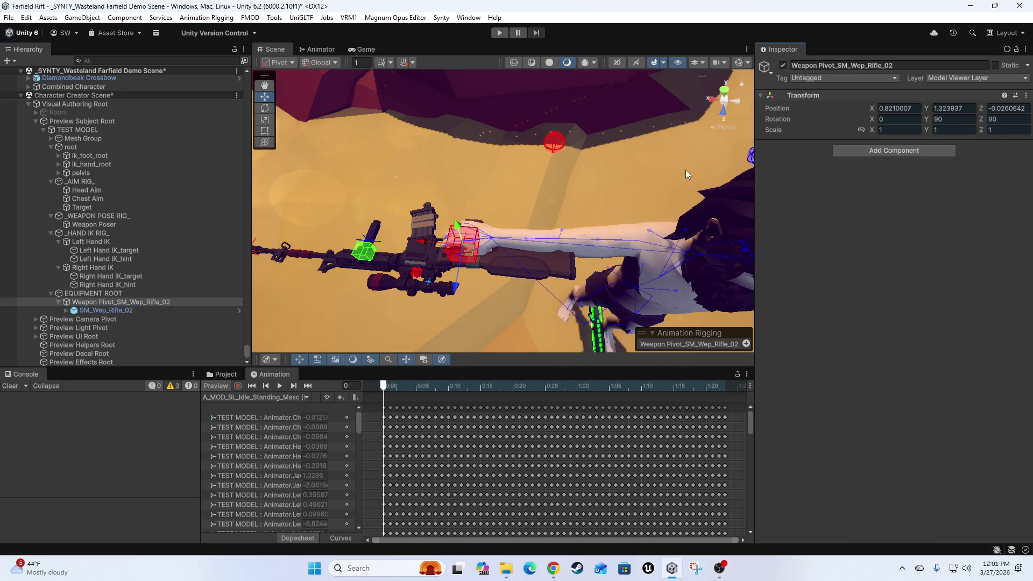
{"action": "left_click", "coordinate": [91, 293]}
{"action": "left_click", "coordinate": [858, 147]}
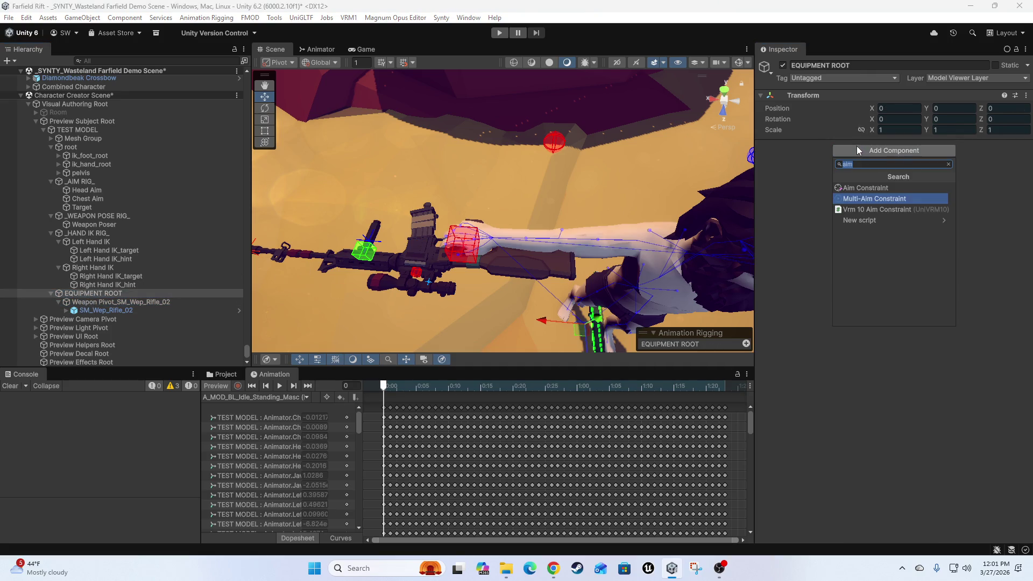
{"action": "type", "text": "rigt"}
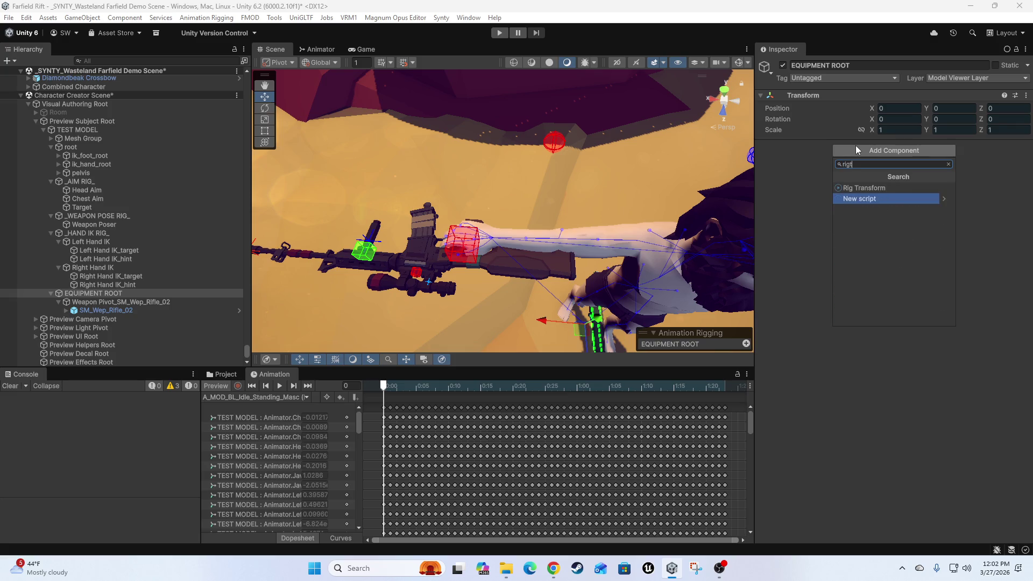
{"action": "key", "text": "Return"}
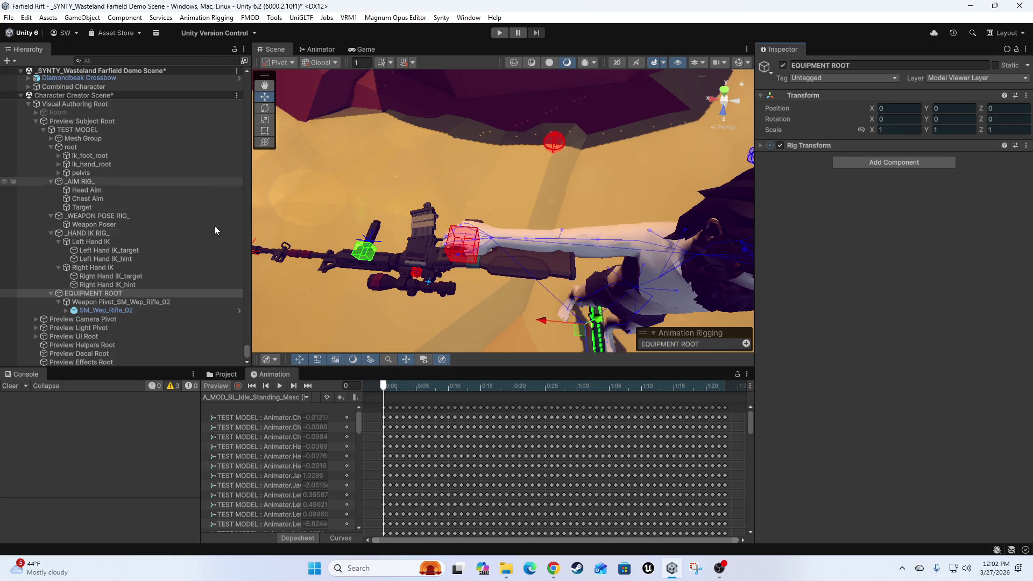
Toggle the animation preview and reposition the Weapon Poser and _WEAPON POSE RIG_ in the scene.
{"action": "left_click", "coordinate": [211, 389]}
{"action": "left_click", "coordinate": [211, 389]}
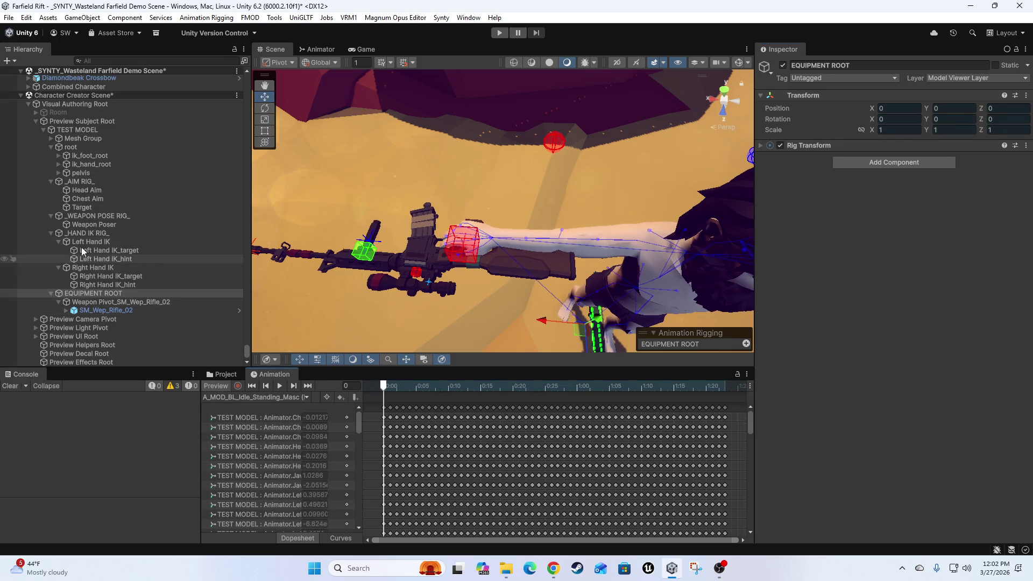
{"action": "key", "text": "q"}
{"action": "mouse_move", "coordinate": [311, 240]}
{"action": "left_mouse_down"}
{"action": "mouse_move", "coordinate": [398, 228]}
{"action": "mouse_move", "coordinate": [377, 248]}
{"action": "left_mouse_up"}
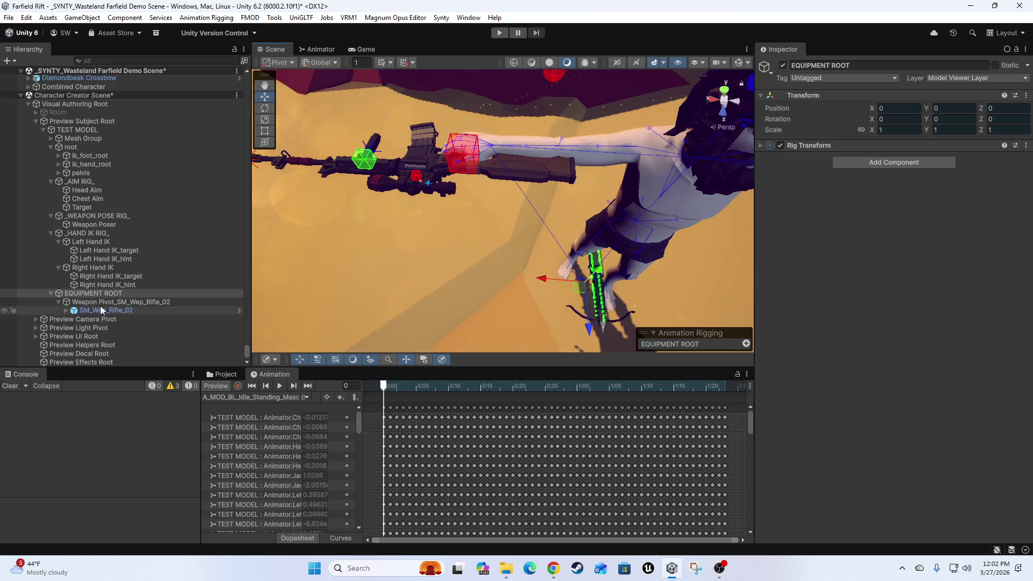
{"action": "left_click", "coordinate": [111, 226]}
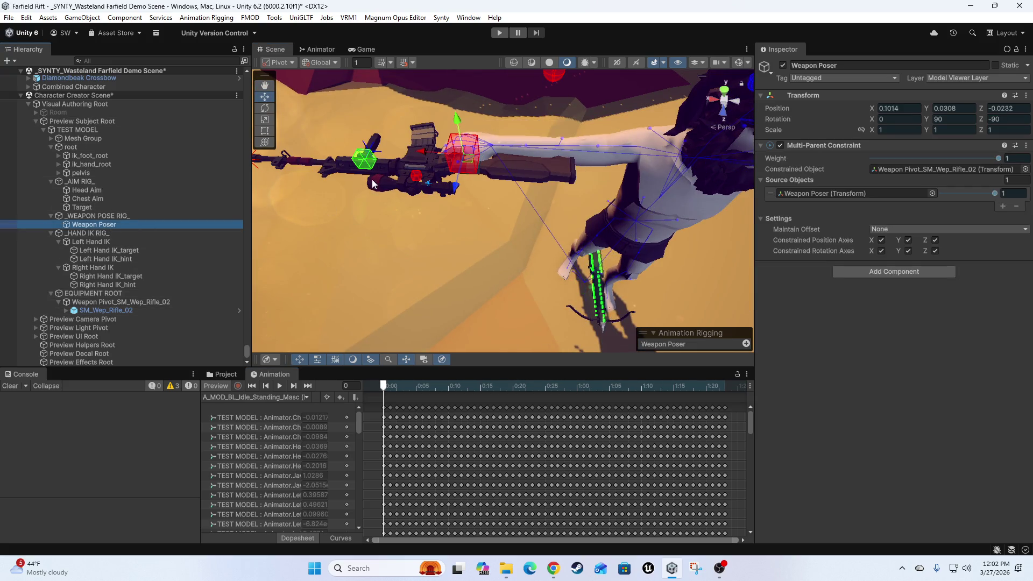
{"action": "left_click_drag", "start_coordinate": [470, 161], "coordinate": [499, 185]}
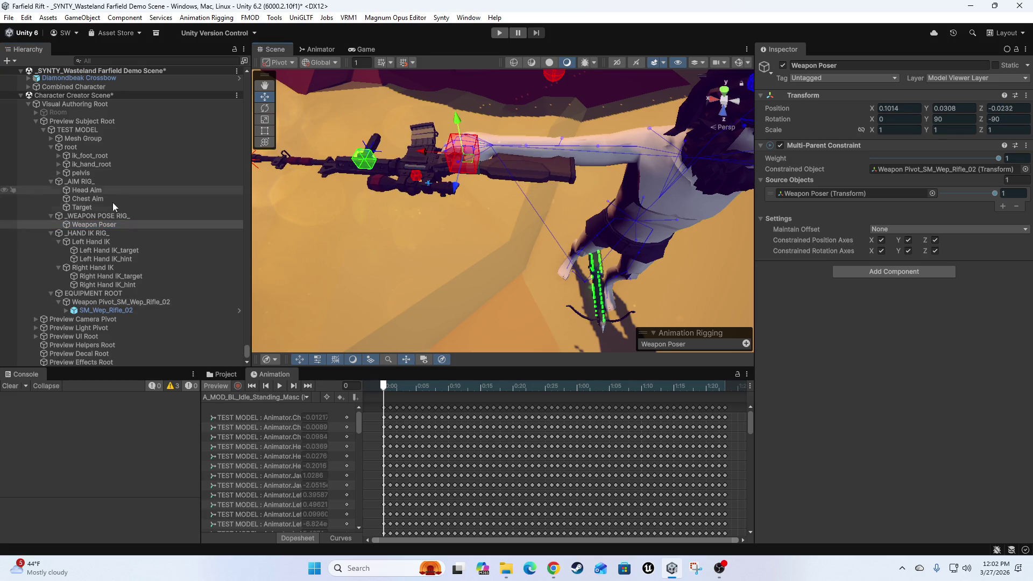
{"action": "left_click", "coordinate": [104, 216]}
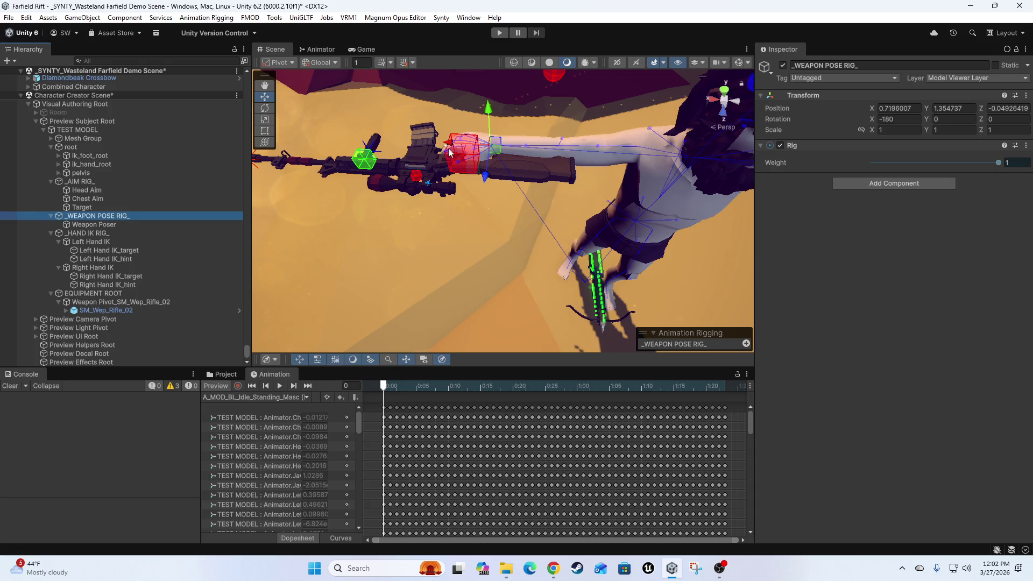
{"action": "mouse_move", "coordinate": [495, 154]}
{"action": "left_mouse_down"}
{"action": "mouse_move", "coordinate": [487, 178]}
{"action": "mouse_move", "coordinate": [485, 157]}
{"action": "left_mouse_up"}
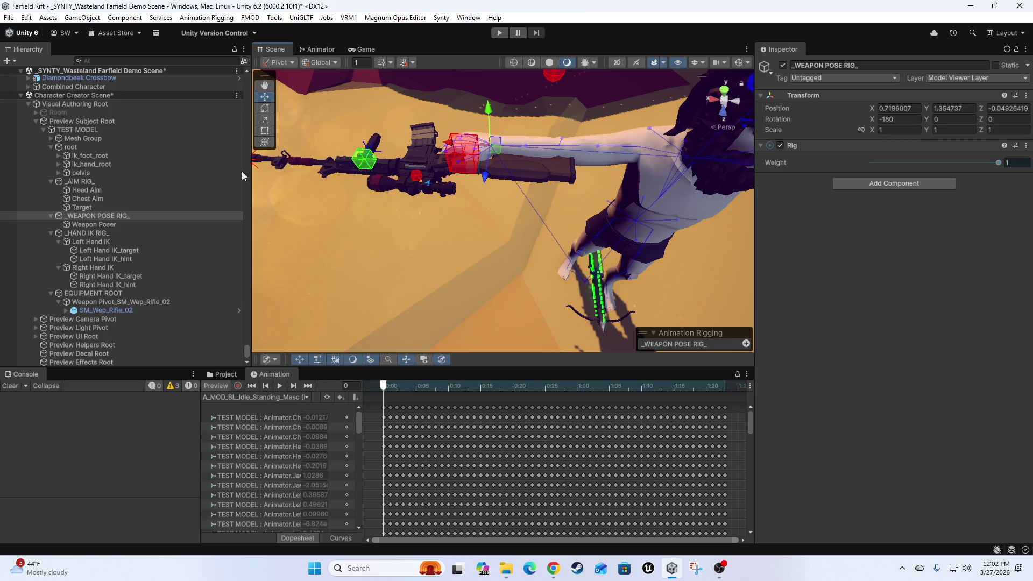
Collapse the rig foldouts and move _WEAPON POSE RIG_ above _AIM RIG_ under TEST MODEL.
{"action": "left_click", "coordinate": [53, 233]}
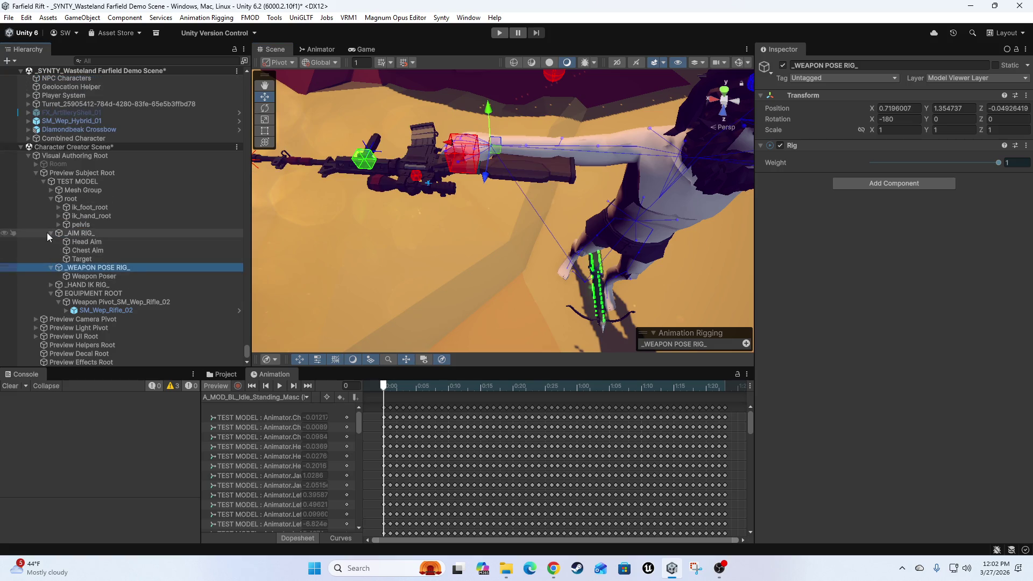
{"action": "left_click", "coordinate": [51, 233]}
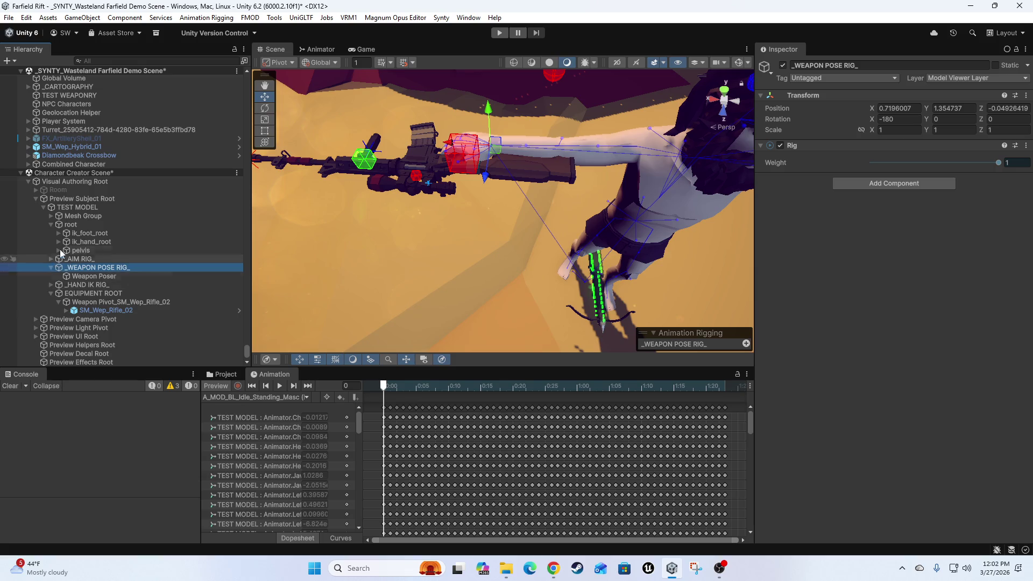
{"action": "left_click", "coordinate": [50, 225]}
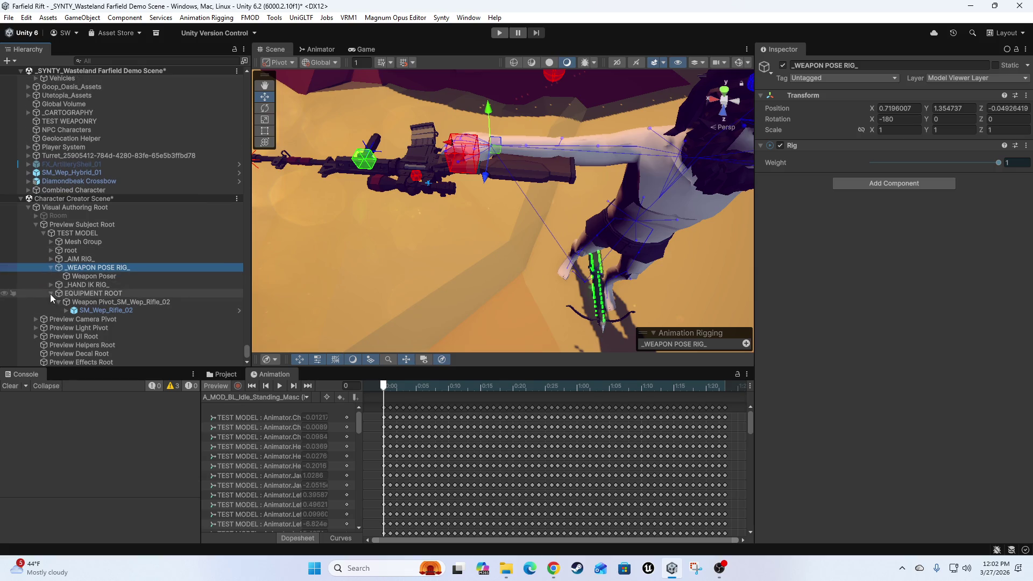
{"action": "left_click", "coordinate": [50, 294]}
{"action": "left_click", "coordinate": [51, 285]}
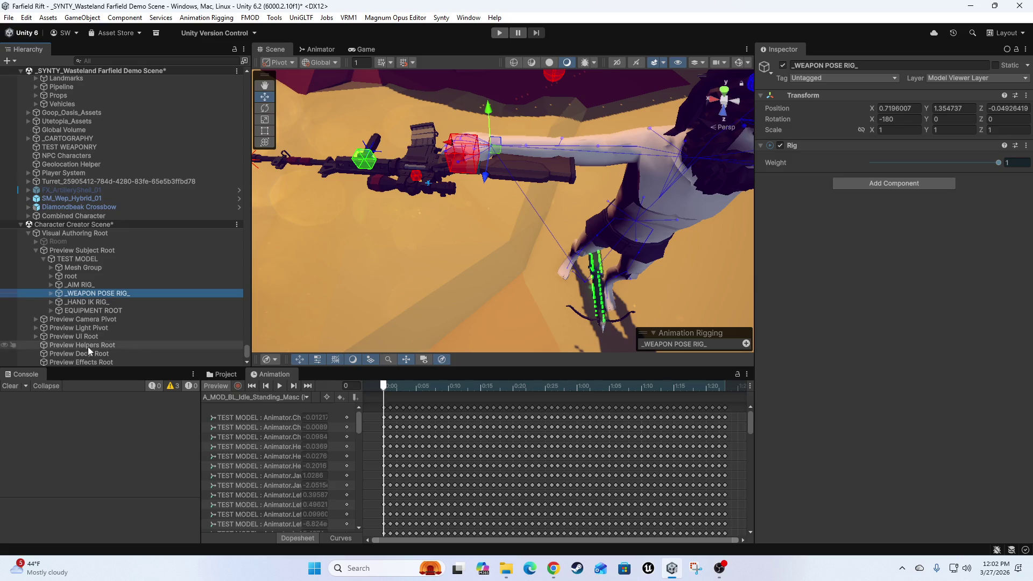
{"action": "left_click_drag", "start_coordinate": [84, 294], "coordinate": [89, 282]}
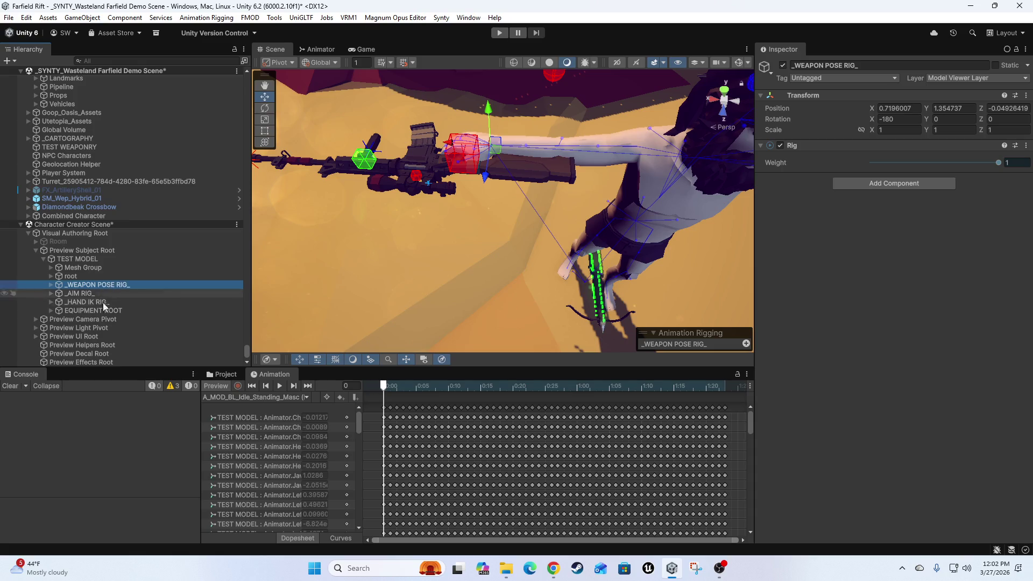
{"action": "left_click", "coordinate": [73, 260]}
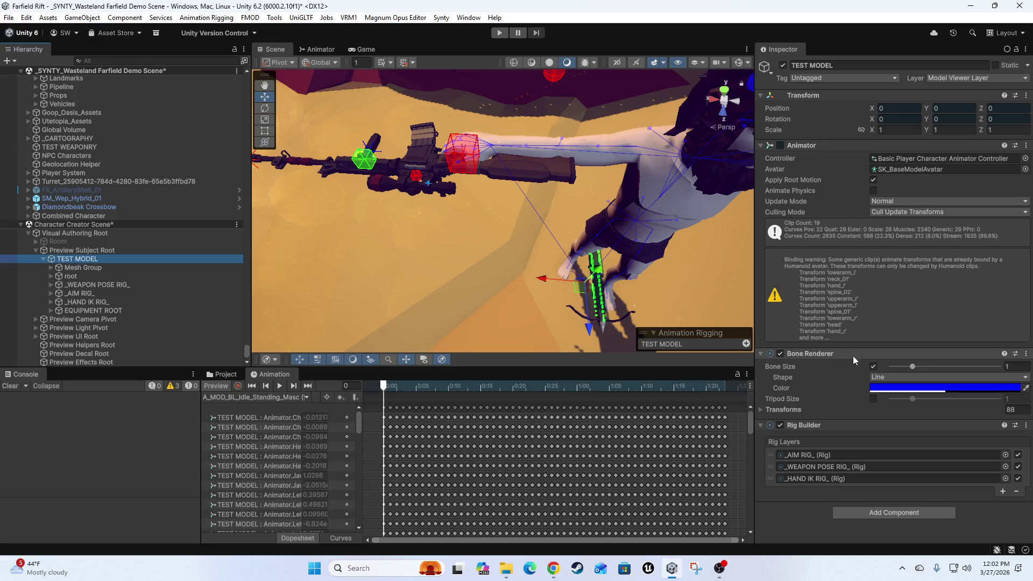
Drag _WEAPON POSE RIG_ to the top of Rig Builder's Rig Layers, then check Weapon Poser's constraint.
{"action": "left_click_drag", "start_coordinate": [771, 466], "coordinate": [769, 463]}
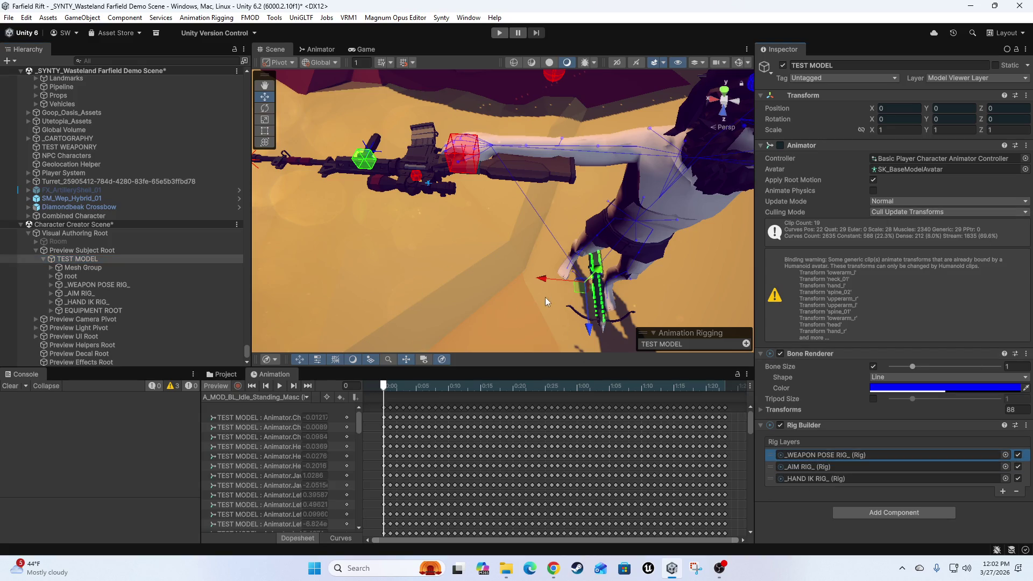
{"action": "left_click", "coordinate": [91, 285]}
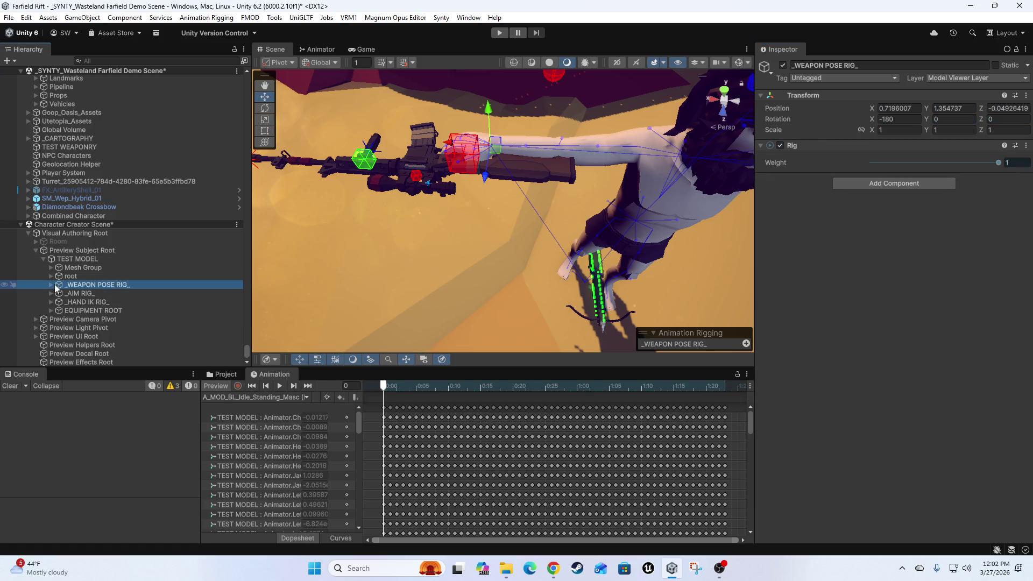
{"action": "left_click", "coordinate": [52, 284]}
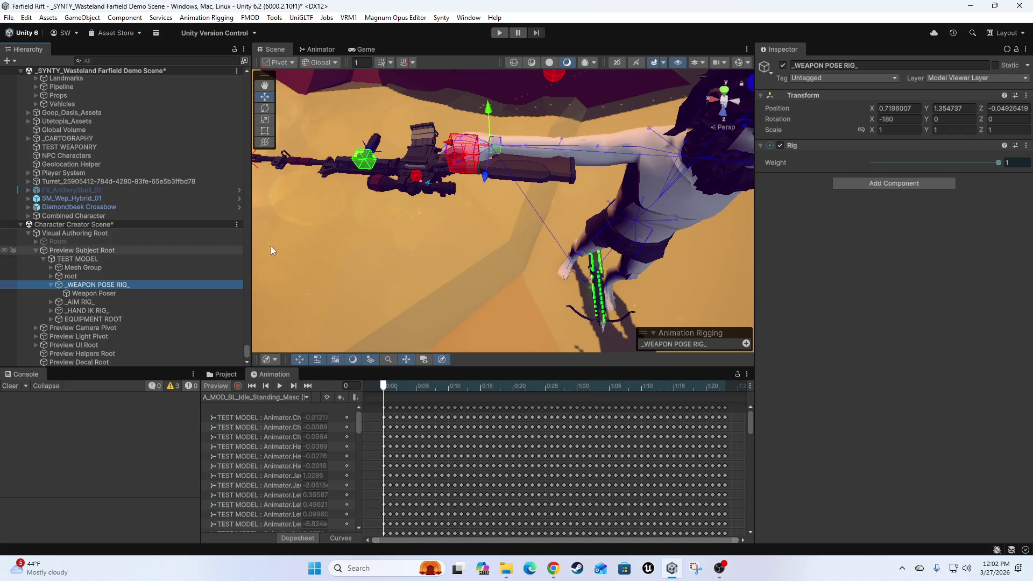
{"action": "left_click", "coordinate": [99, 292]}
{"action": "left_click", "coordinate": [218, 386]}
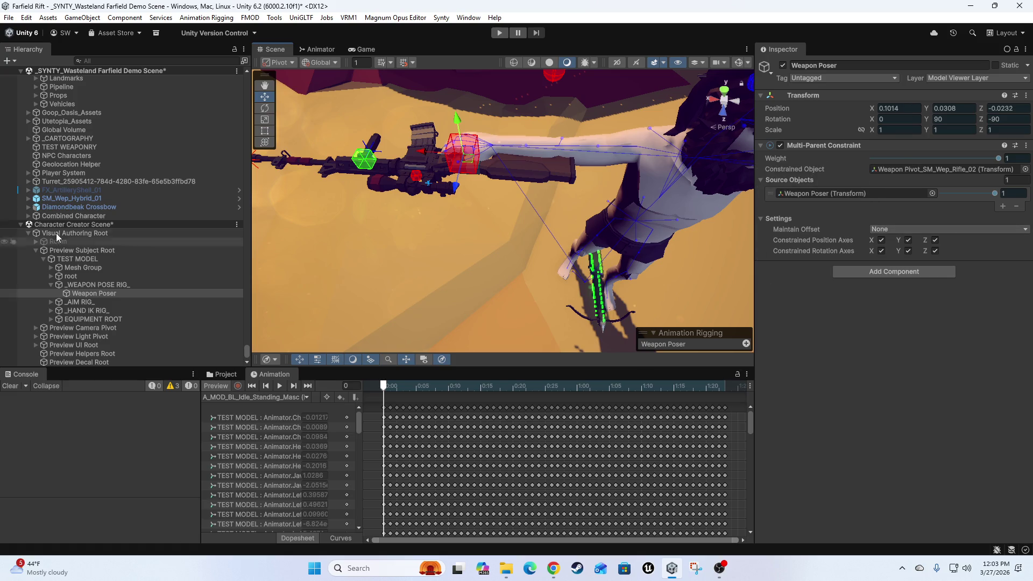
Select Weapon Pivot_SM_Wep_Rifle_02 under EQUIPMENT ROOT and strip its Rig Transform.
{"action": "left_click", "coordinate": [51, 319]}
{"action": "scroll", "coordinate": [93, 318], "scroll_direction": "down", "scroll_amount": 1}
{"action": "left_click", "coordinate": [89, 303]}
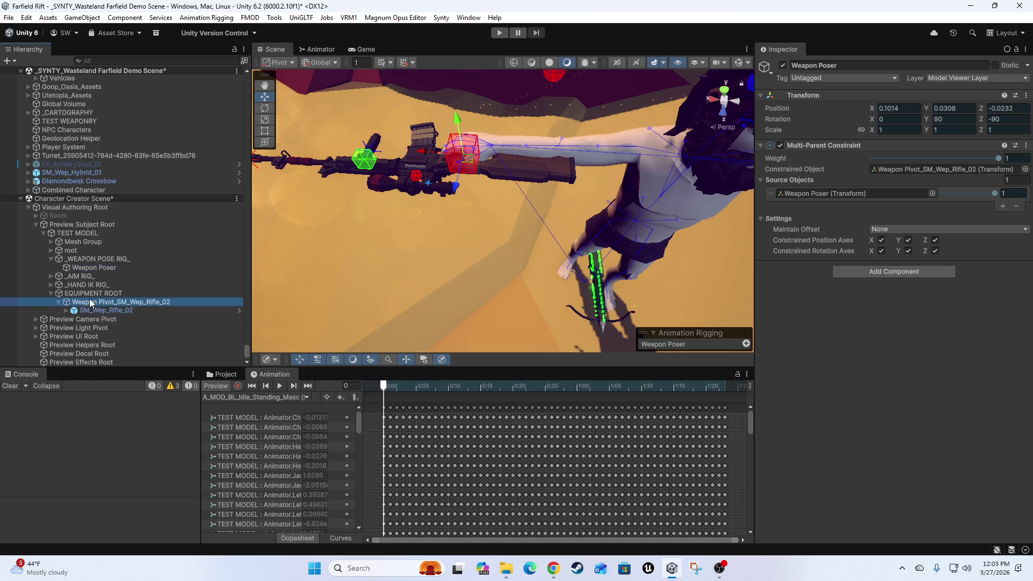
{"action": "left_click", "coordinate": [90, 294]}
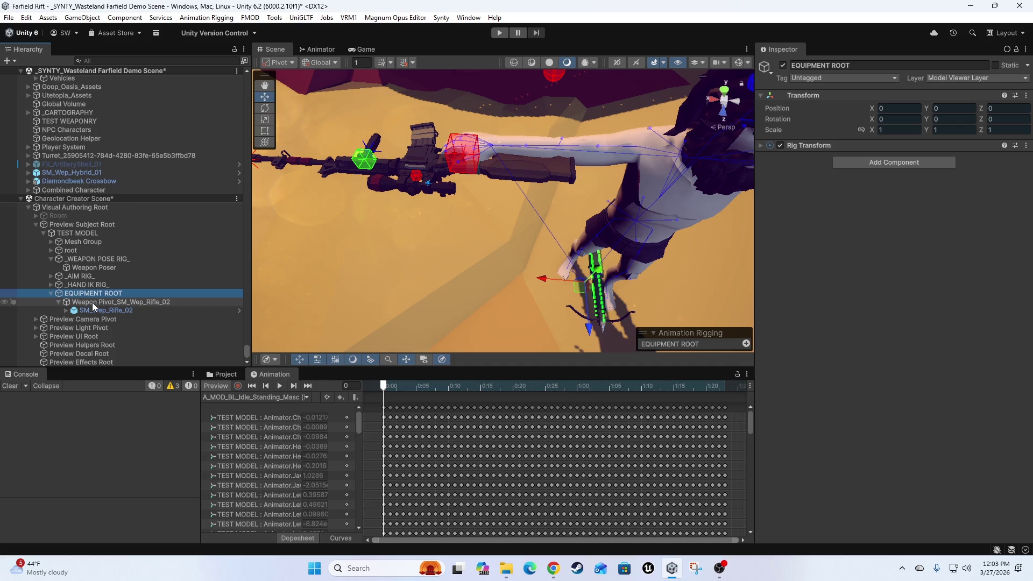
{"action": "left_click", "coordinate": [91, 304]}
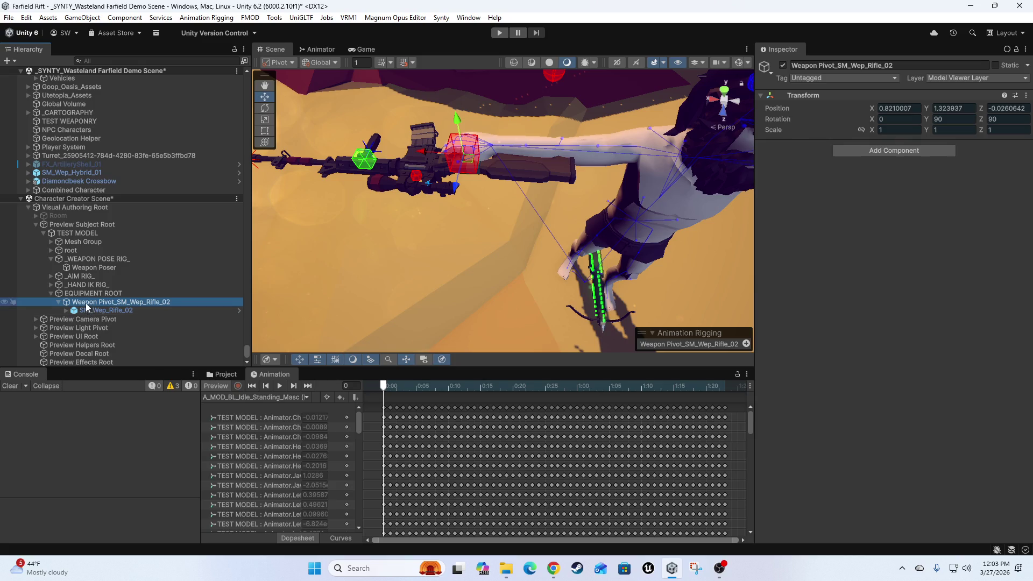
{"action": "left_click", "coordinate": [865, 150]}
{"action": "left_click", "coordinate": [882, 186]}
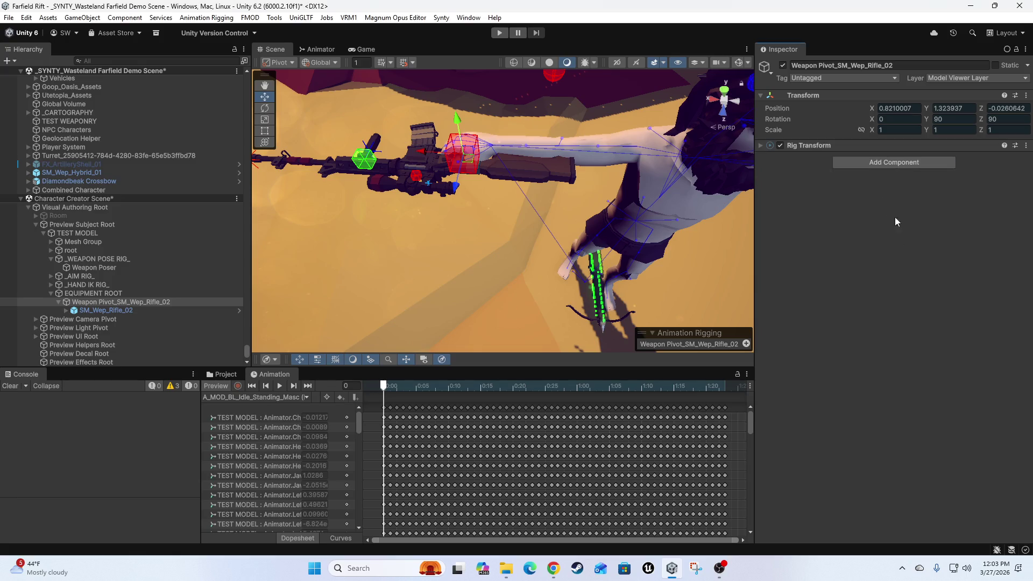
{"action": "left_click", "coordinate": [763, 146]}
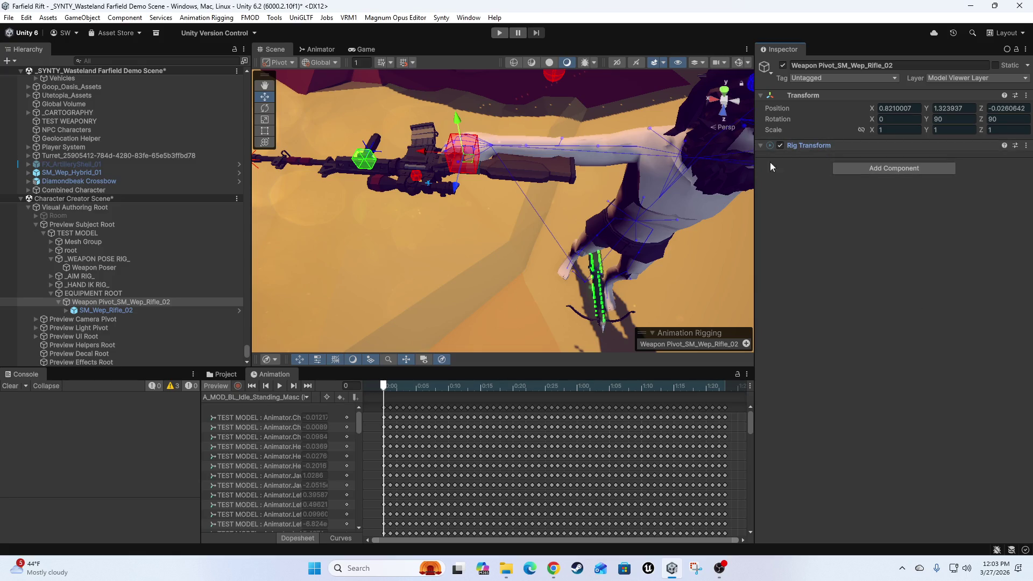
{"action": "right_click", "coordinate": [863, 146]}
{"action": "left_click", "coordinate": [914, 189]}
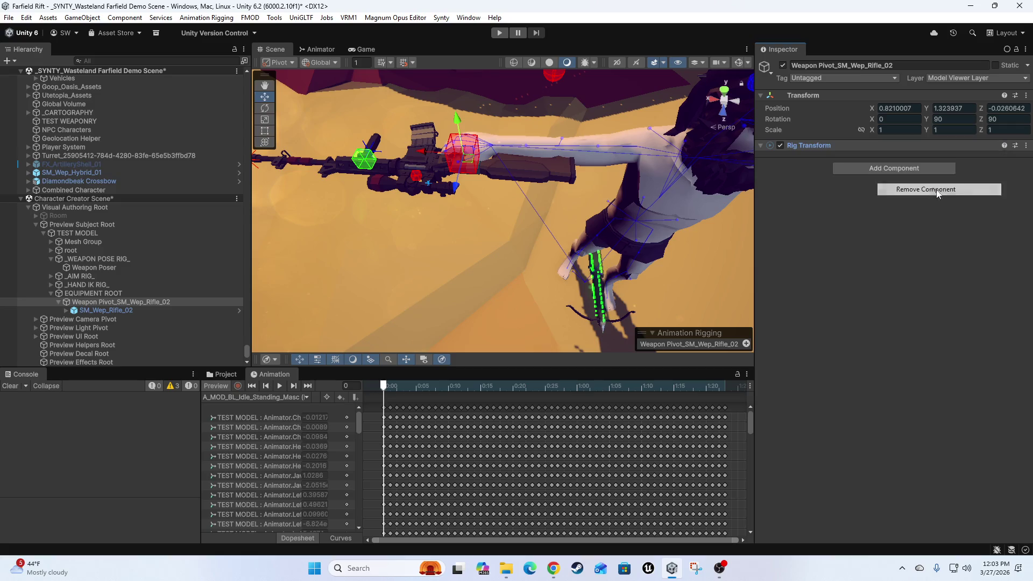
Add a Multi-Parent Constraint to the weapon pivot, found by searching 'mult'.
{"action": "left_click", "coordinate": [880, 149]}
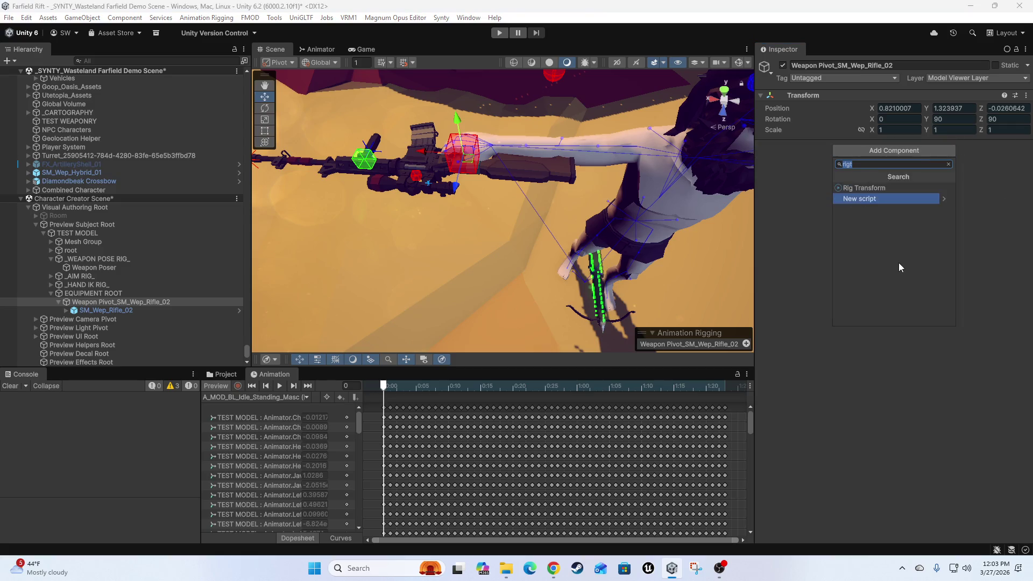
{"action": "type", "text": "mult"}
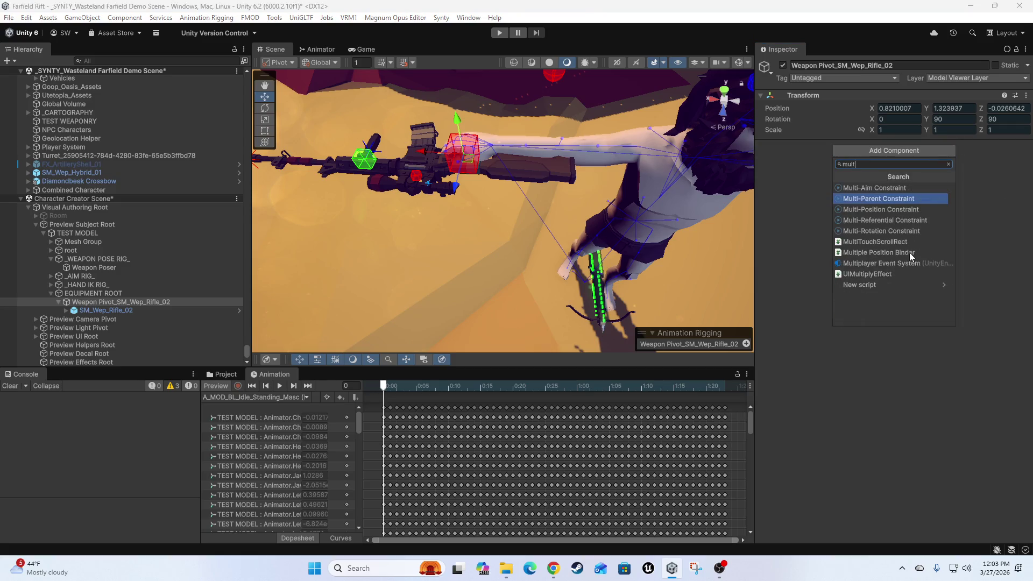
{"action": "key", "text": "Down"}
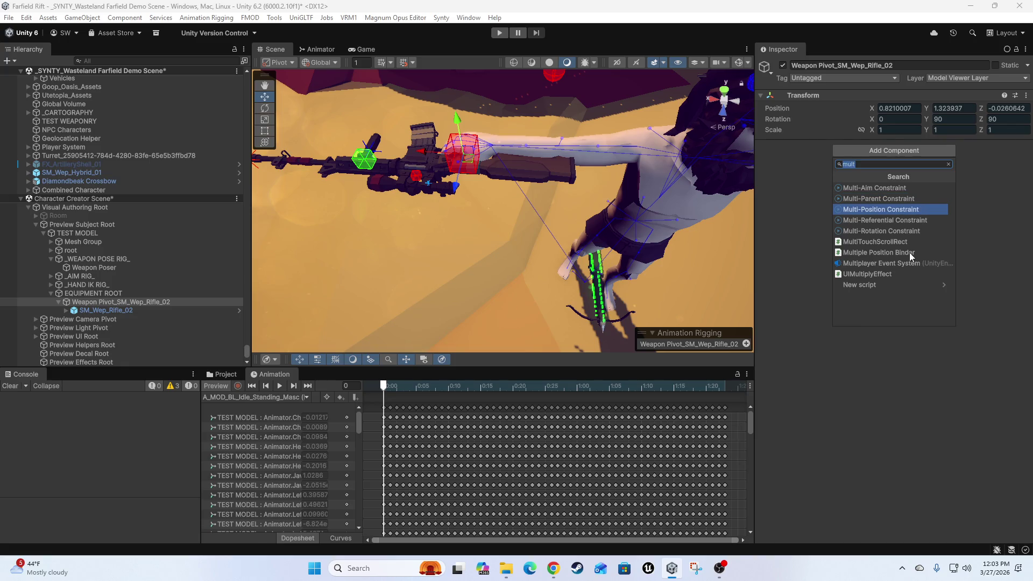
{"action": "key", "text": "Up"}
{"action": "key", "text": "Return"}
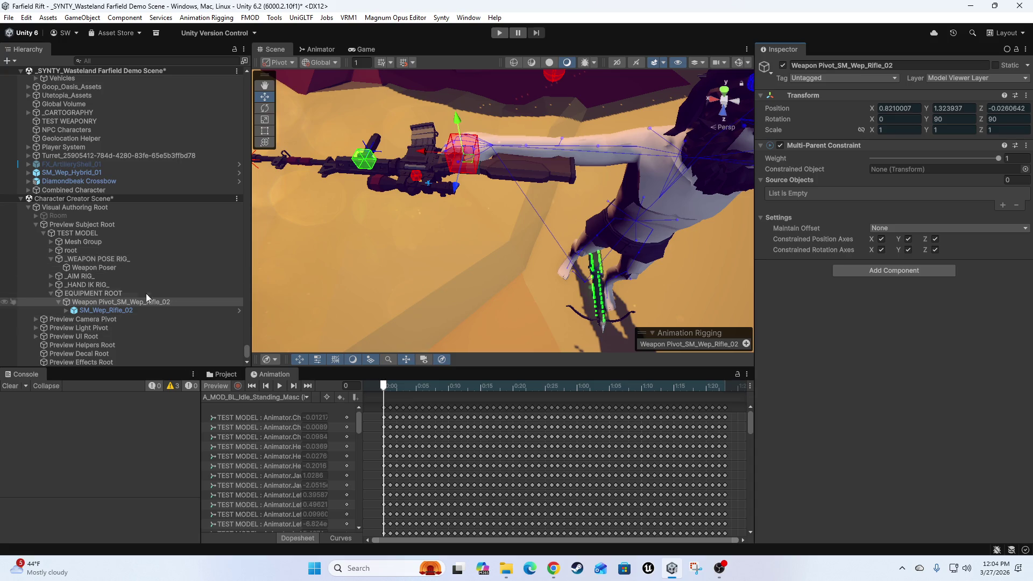
Expand _HAND IK RIG_ and inspect the left and right hand IK targets and hints.
{"action": "left_click", "coordinate": [88, 286]}
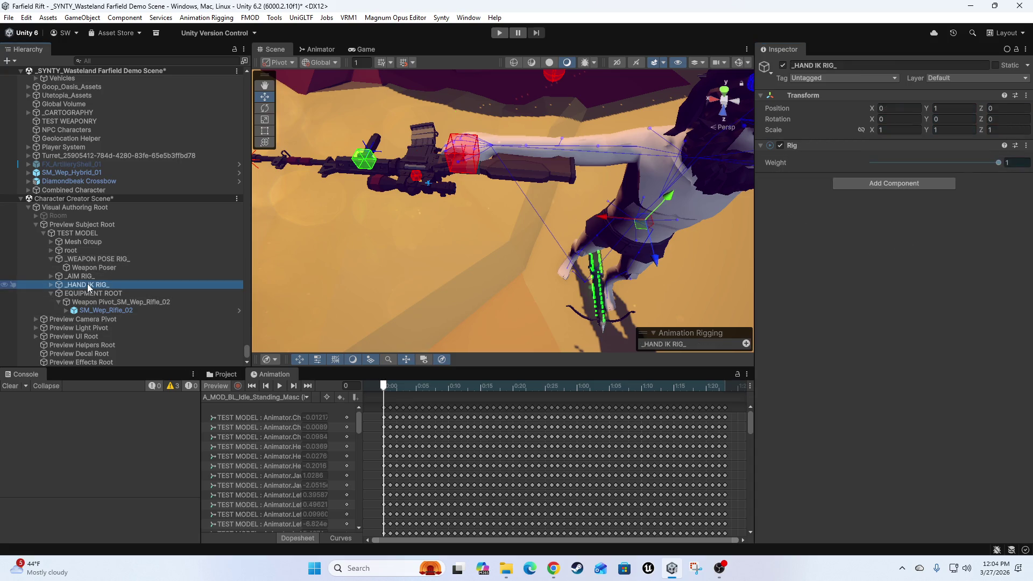
{"action": "left_click", "coordinate": [50, 285]}
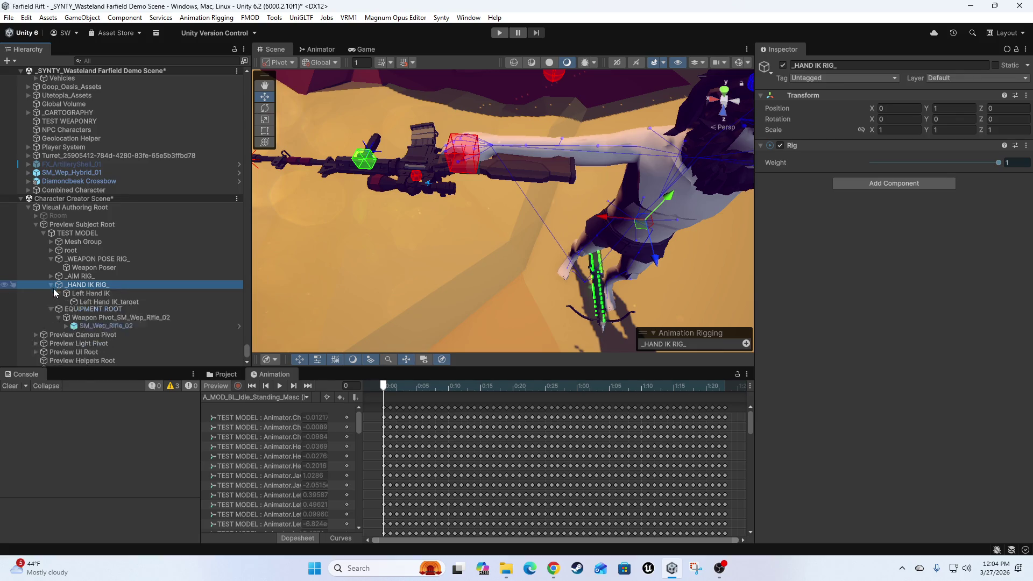
{"action": "left_click", "coordinate": [97, 251]}
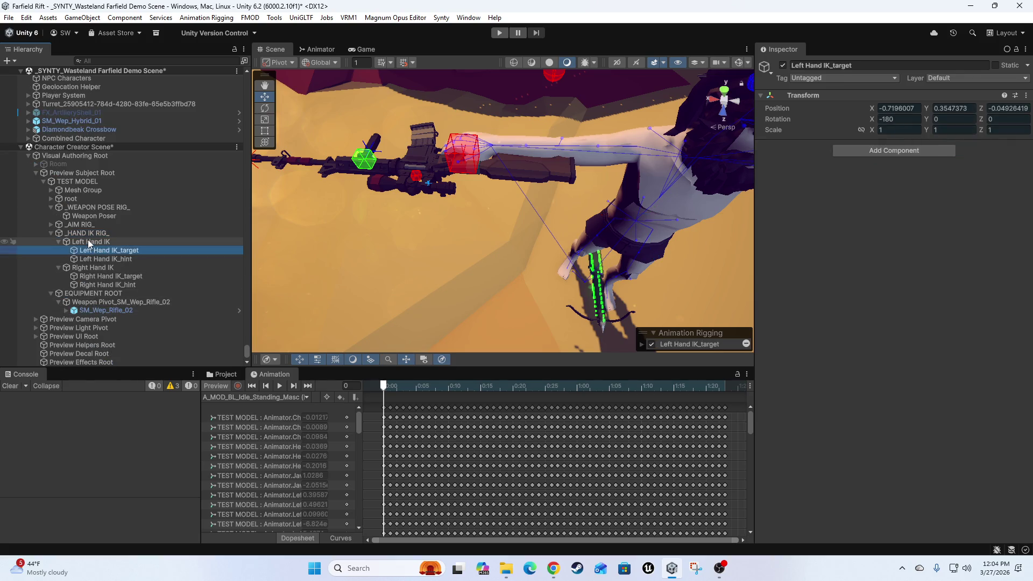
{"action": "left_click", "coordinate": [89, 242]}
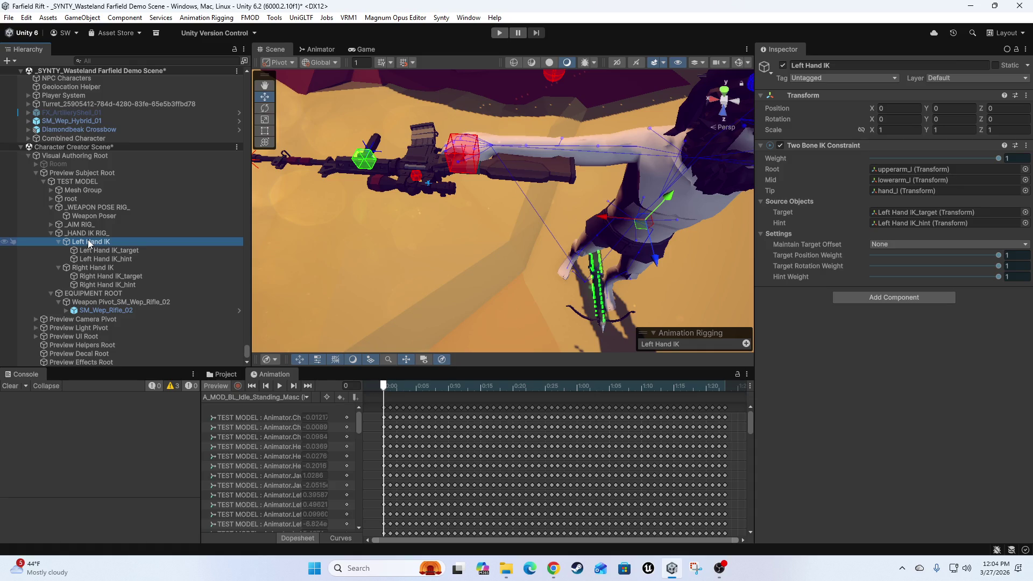
{"action": "left_click", "coordinate": [102, 249]}
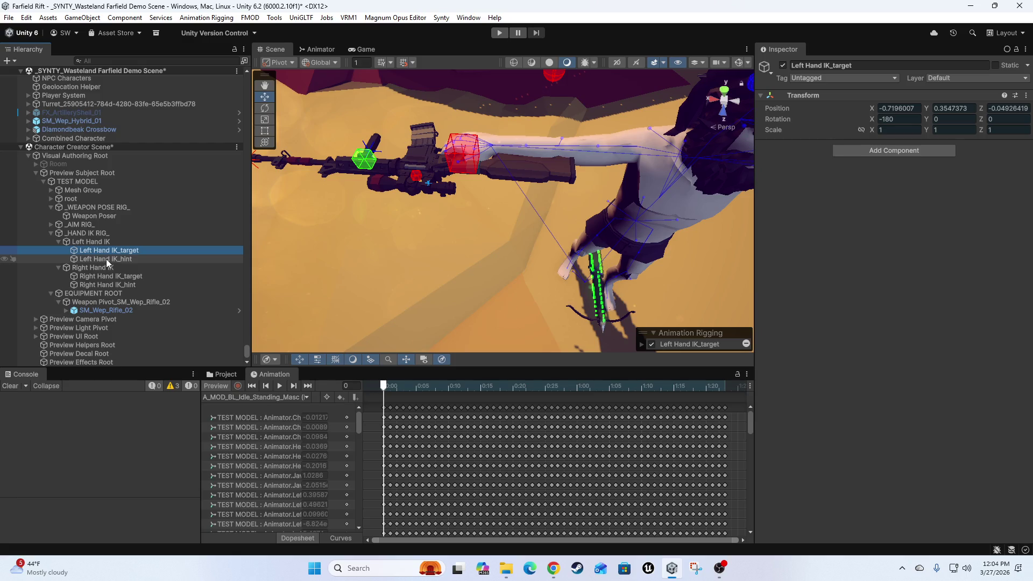
{"action": "left_click", "coordinate": [106, 260]}
{"action": "left_click", "coordinate": [103, 276]}
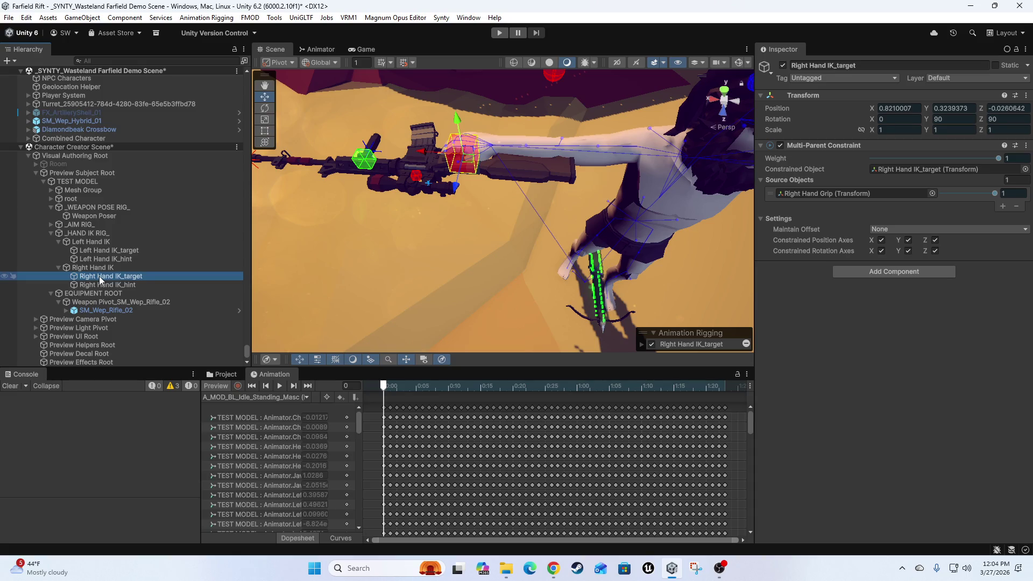
{"action": "left_click", "coordinate": [97, 286]}
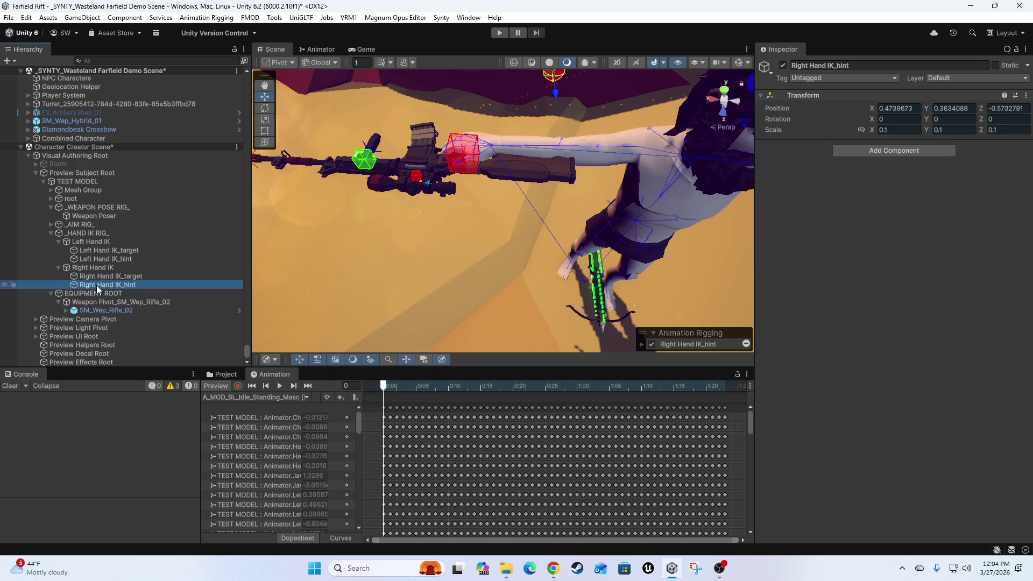
Expand SM_Wep_Rifle_02 under the weapon pivot to show its parts, then collapse Rig Targets.
{"action": "left_click", "coordinate": [93, 301]}
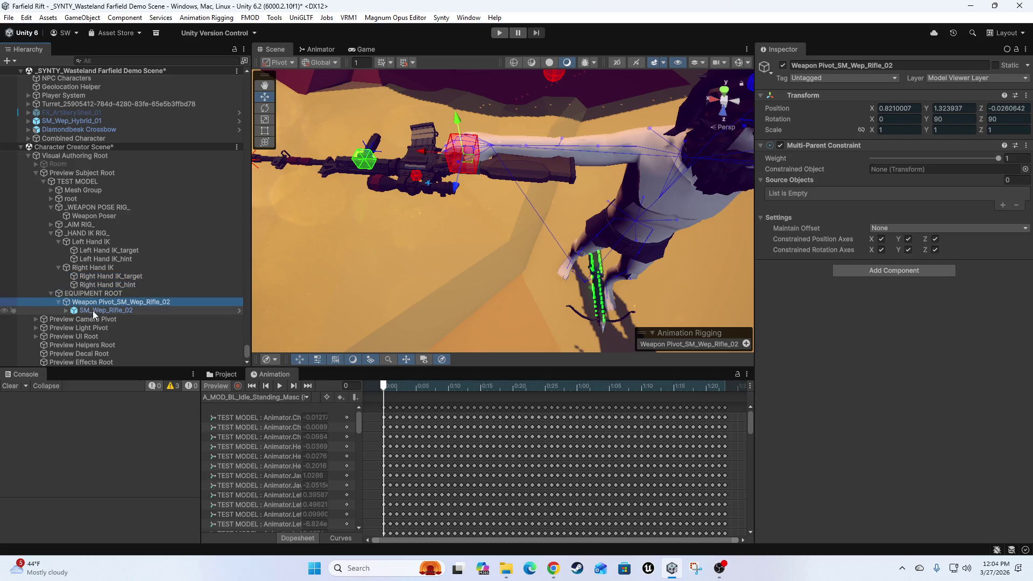
{"action": "left_click", "coordinate": [85, 311]}
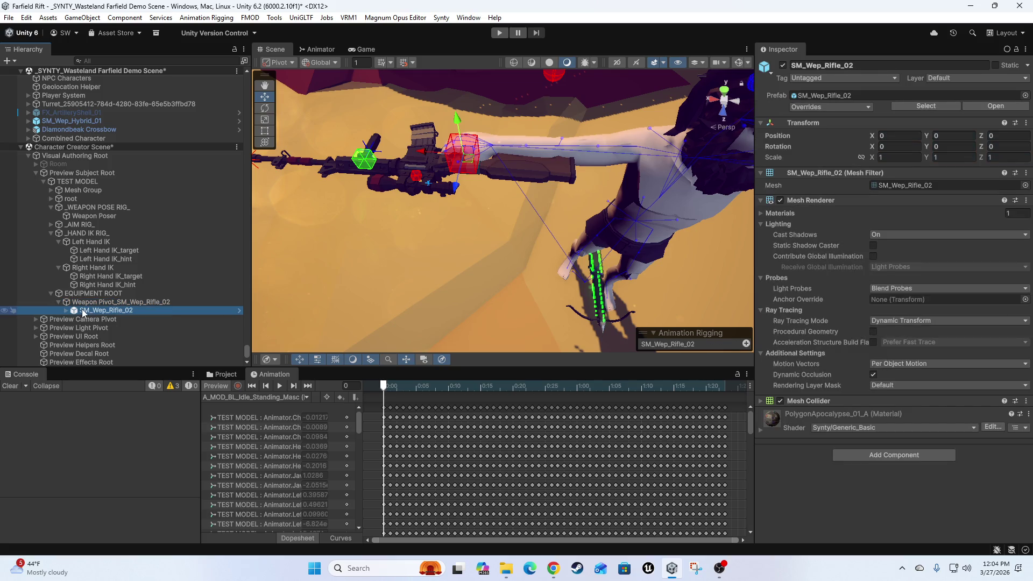
{"action": "left_click", "coordinate": [69, 311]}
{"action": "right_click", "coordinate": [118, 336]}
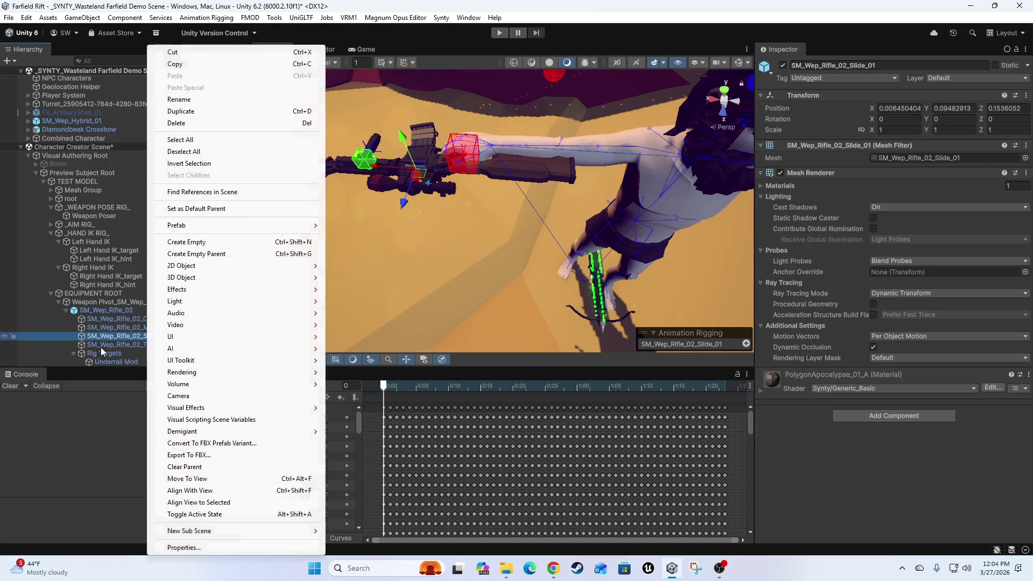
{"action": "left_click", "coordinate": [88, 354]}
{"action": "scroll", "coordinate": [96, 347], "scroll_direction": "down", "scroll_amount": 4}
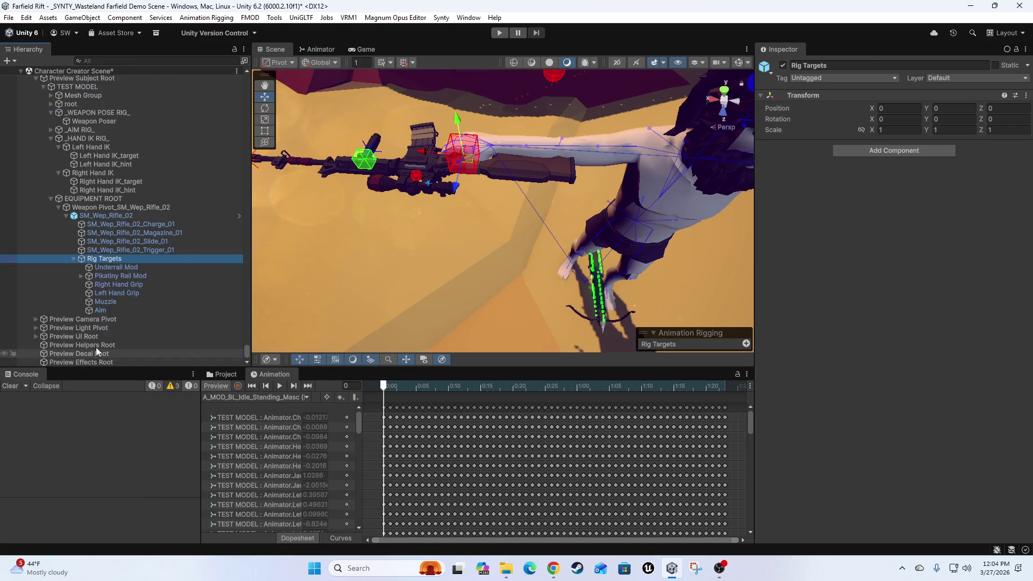
{"action": "left_click", "coordinate": [73, 259]}
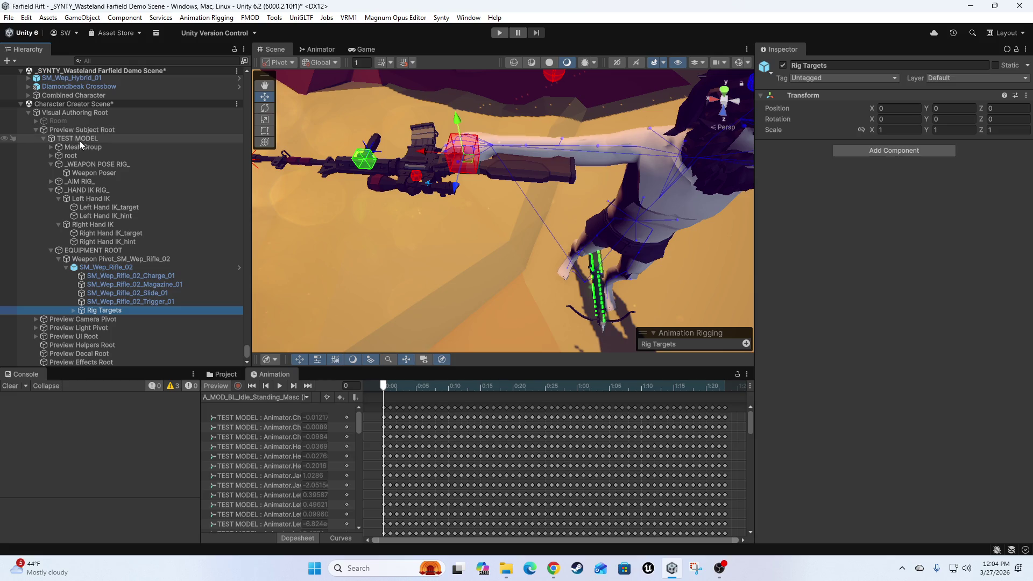
In TEST MODEL's Rig Layers, move _HAND IK RIG_ up and drag _AIM RIG_ to the top.
{"action": "left_click", "coordinate": [67, 138]}
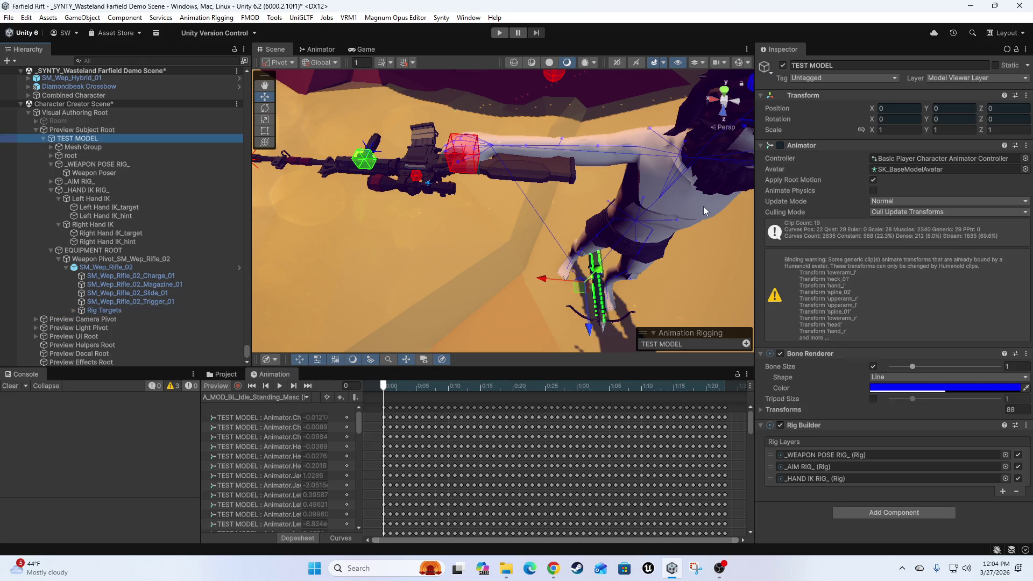
{"action": "left_click_drag", "start_coordinate": [771, 477], "coordinate": [771, 466]}
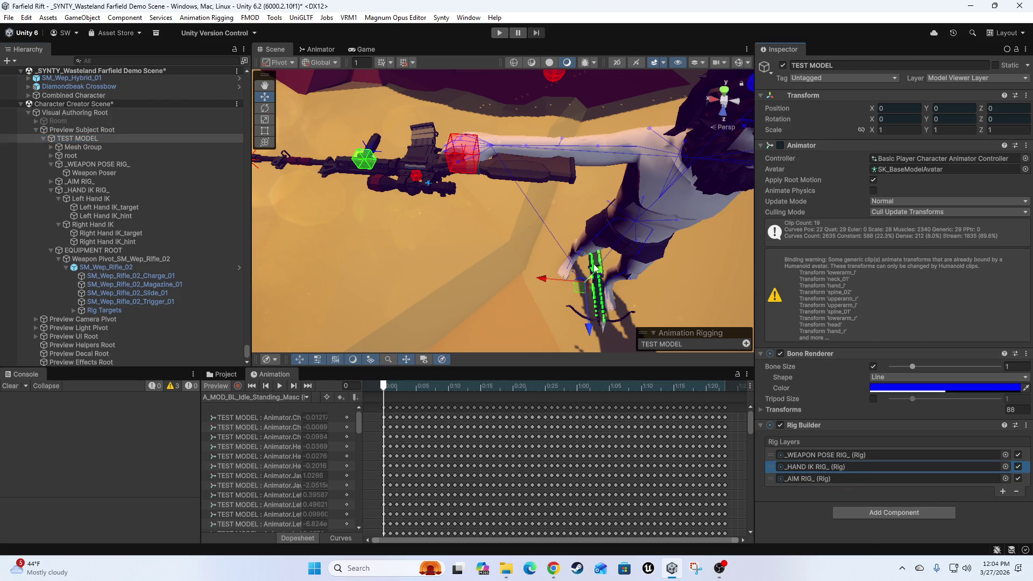
{"action": "key", "text": "f"}
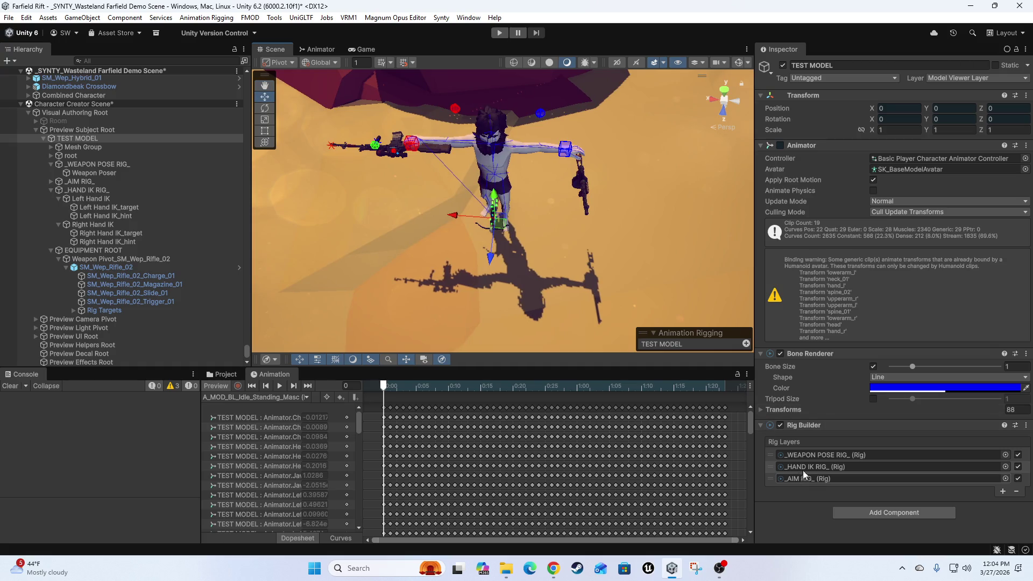
{"action": "mouse_move", "coordinate": [553, 267]}
{"action": "left_mouse_down"}
{"action": "mouse_move", "coordinate": [448, 225]}
{"action": "mouse_move", "coordinate": [447, 268]}
{"action": "left_mouse_up"}
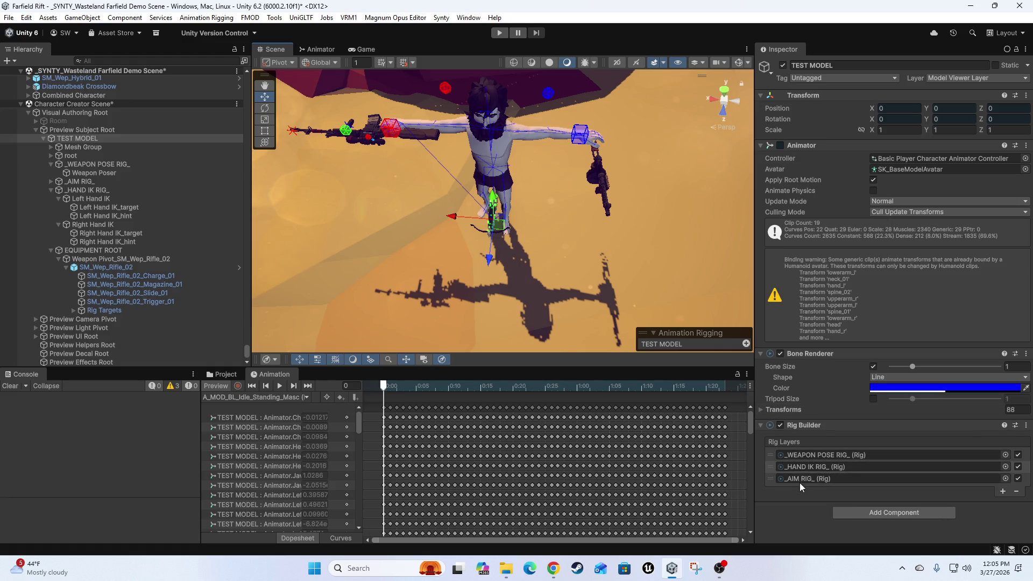
{"action": "mouse_move", "coordinate": [776, 481]}
{"action": "left_mouse_down"}
{"action": "mouse_move", "coordinate": [740, 437]}
{"action": "mouse_move", "coordinate": [835, 347]}
{"action": "left_mouse_up"}
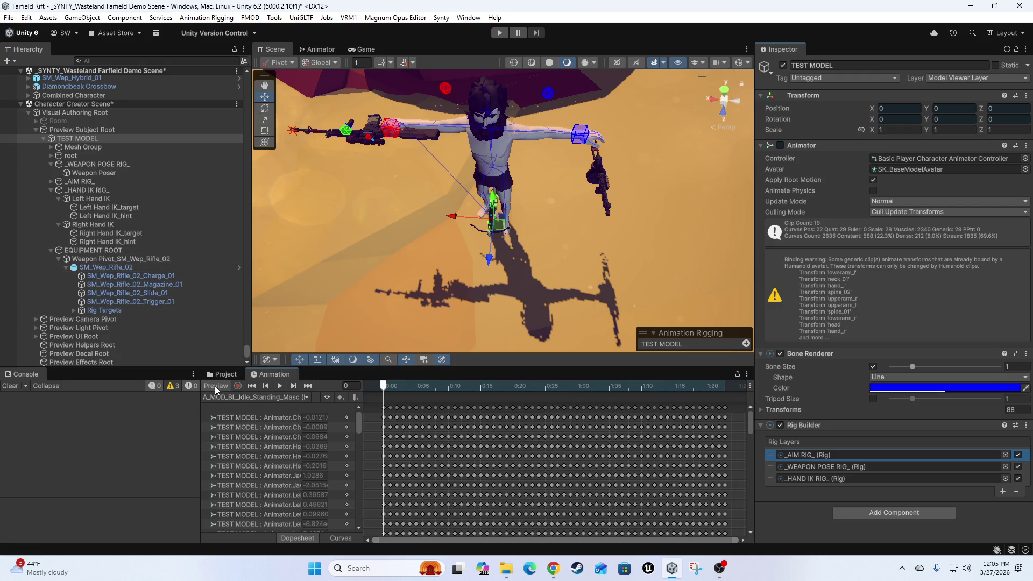
Remove the weapon pivot's Multi-Parent Constraint and EQUIPMENT ROOT's Rig Transform.
{"action": "scroll", "coordinate": [119, 308], "scroll_direction": "up", "scroll_amount": 3}
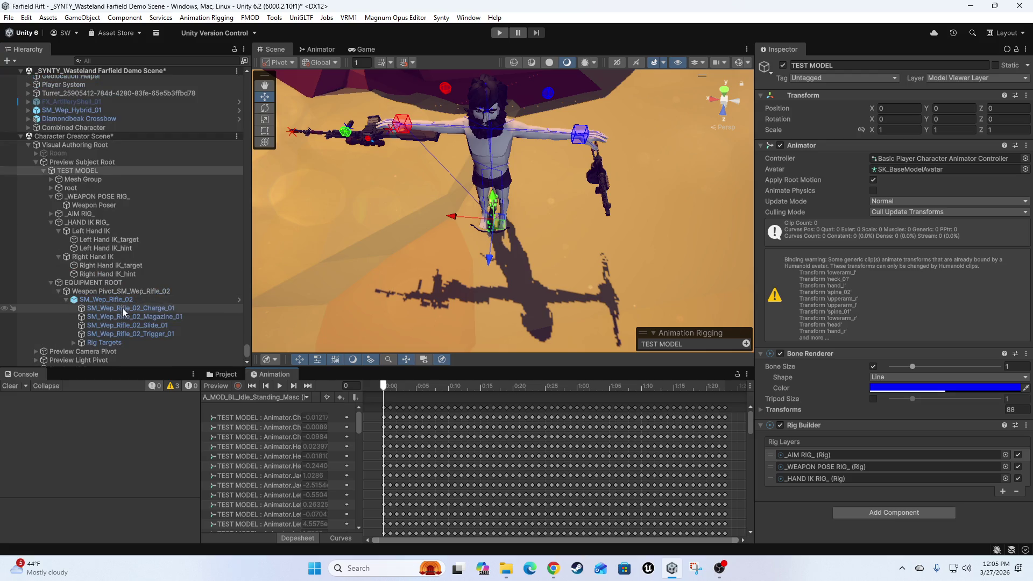
{"action": "scroll", "coordinate": [123, 312], "scroll_direction": "down", "scroll_amount": 3}
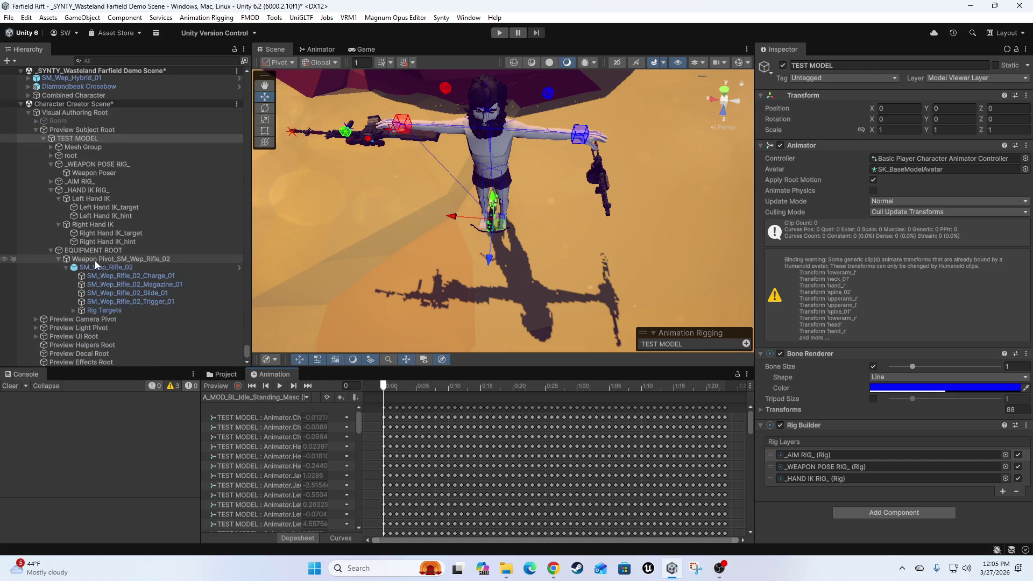
{"action": "left_click", "coordinate": [95, 260]}
{"action": "right_click", "coordinate": [851, 145]}
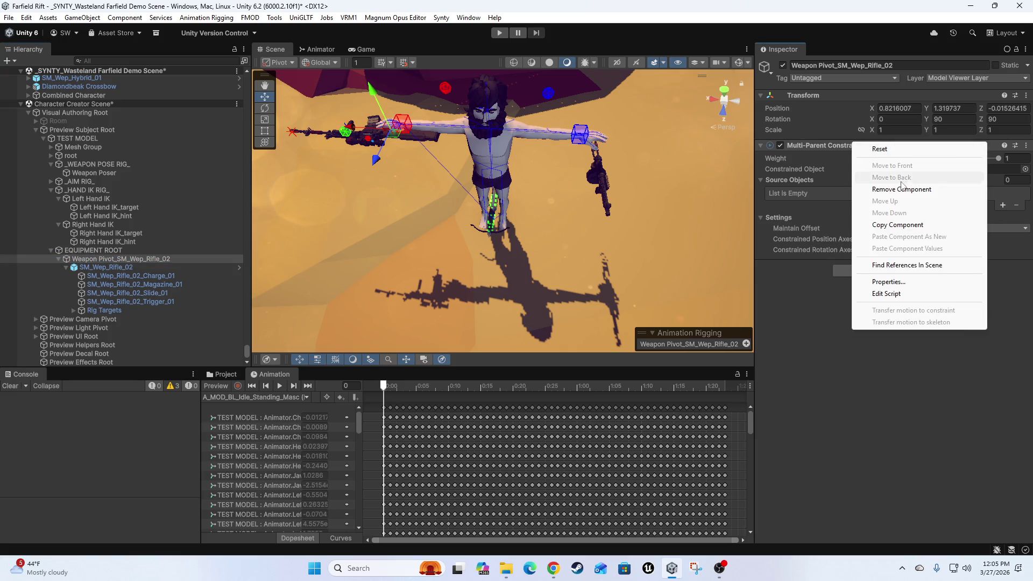
{"action": "left_click", "coordinate": [882, 189]}
{"action": "left_click", "coordinate": [93, 250]}
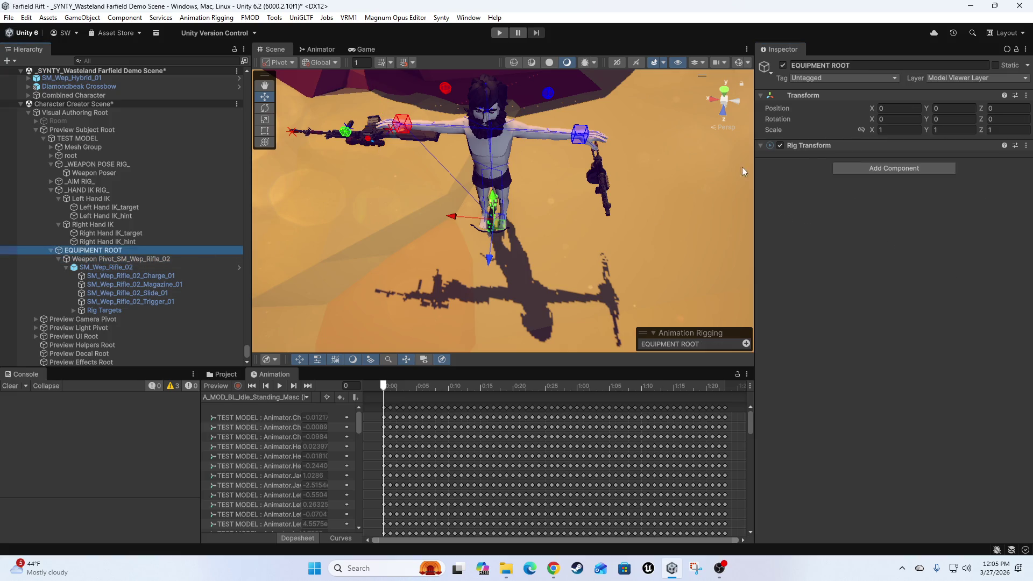
{"action": "right_click", "coordinate": [846, 146]}
{"action": "left_click", "coordinate": [893, 192]}
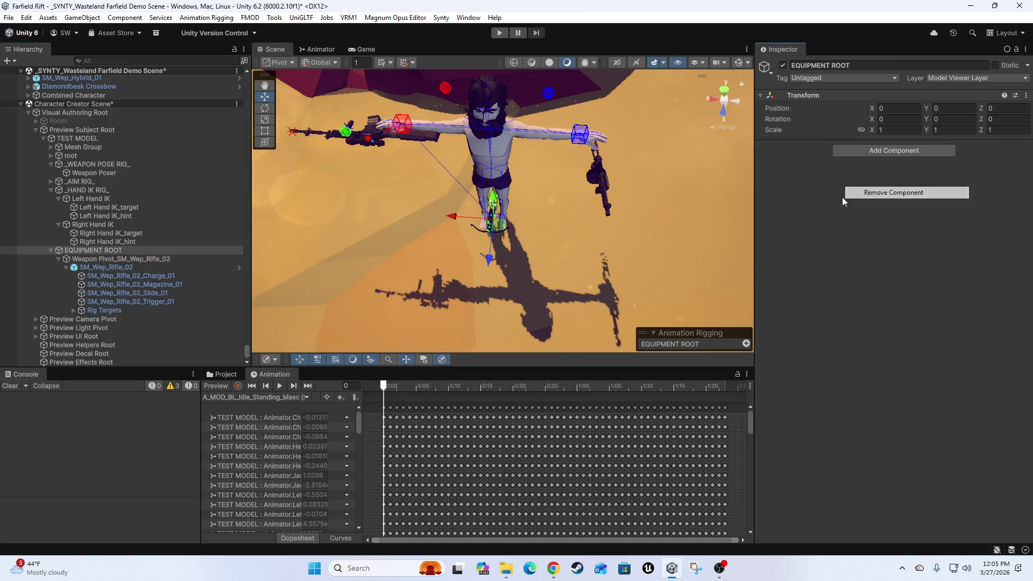
Add a Rig Transform to Weapon Pivot_SM_Wep_Rifle_02.
{"action": "left_click", "coordinate": [93, 260]}
{"action": "left_click", "coordinate": [893, 150]}
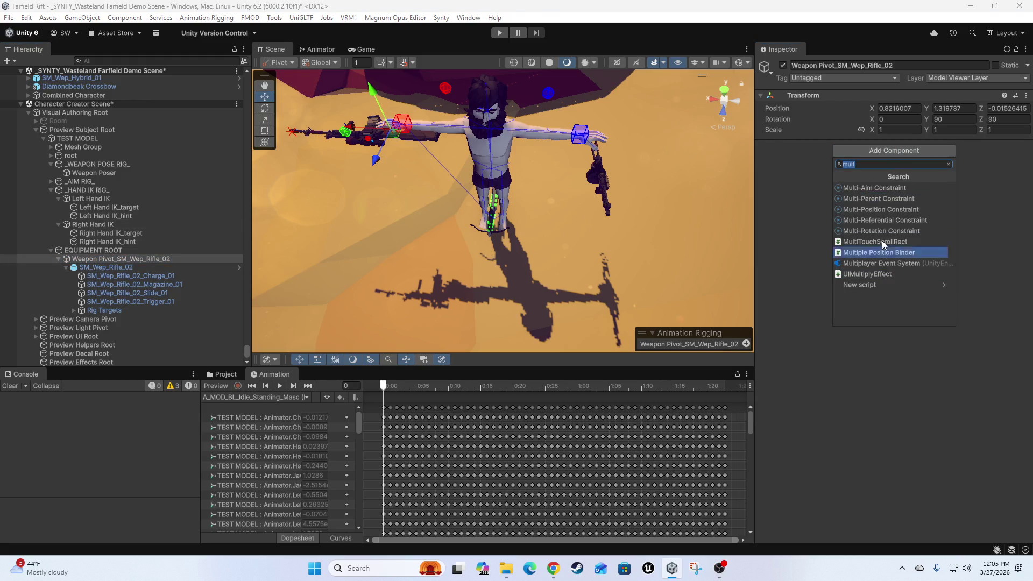
{"action": "type", "text": "rig ty"}
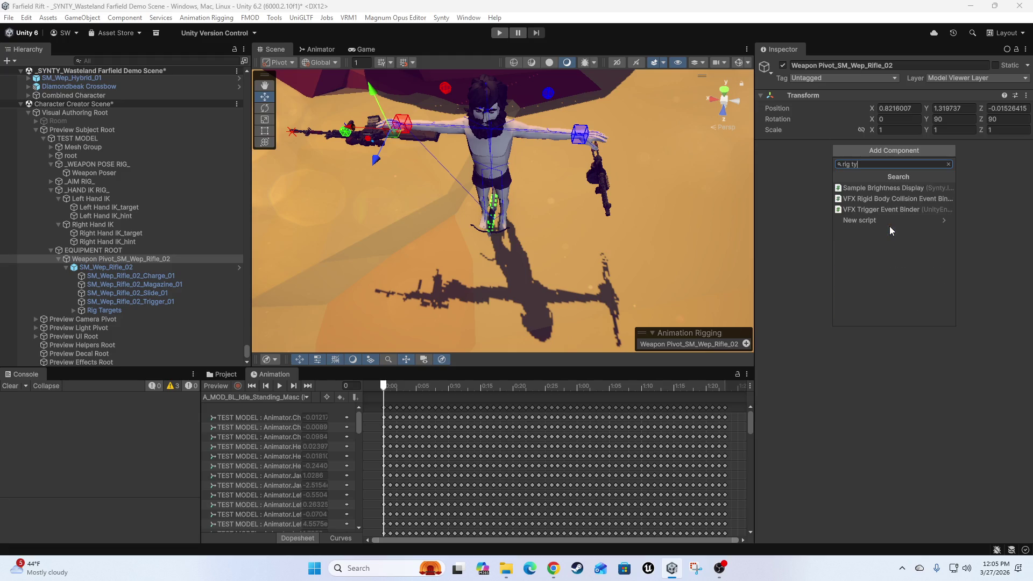
{"action": "key", "text": "BackSpace"}
{"action": "key", "text": "Up"}
{"action": "key", "text": "Up"}
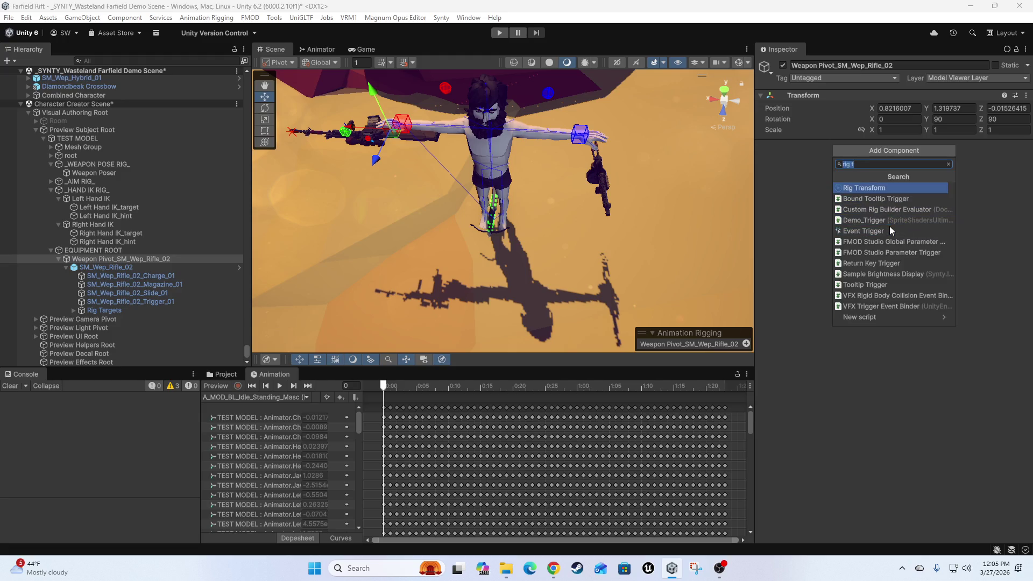
{"action": "key", "text": "Return"}
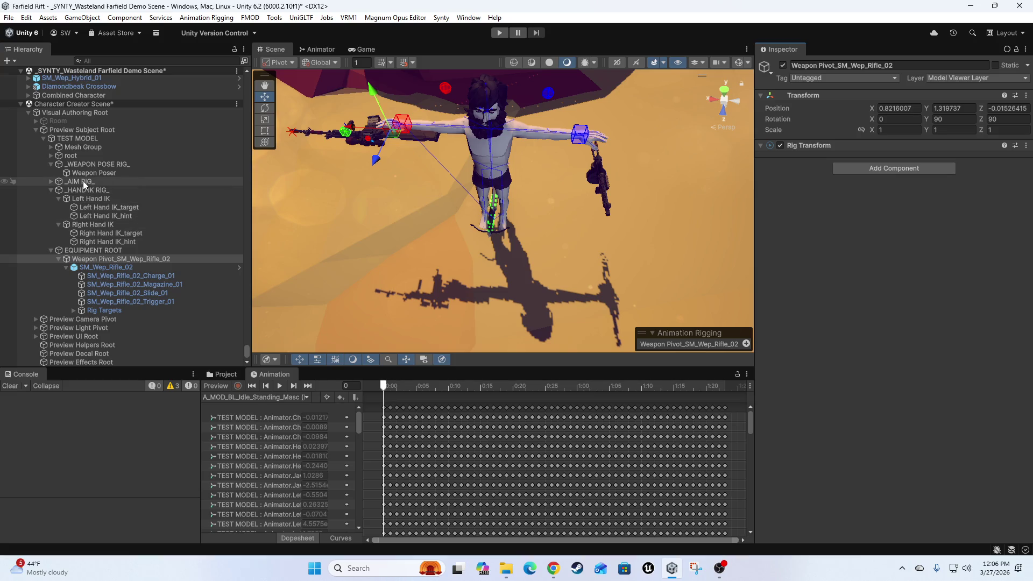
Collapse the rig groups and drag _AIM RIG_ above _WEAPON POSE RIG_ under TEST MODEL.
{"action": "left_click", "coordinate": [50, 191]}
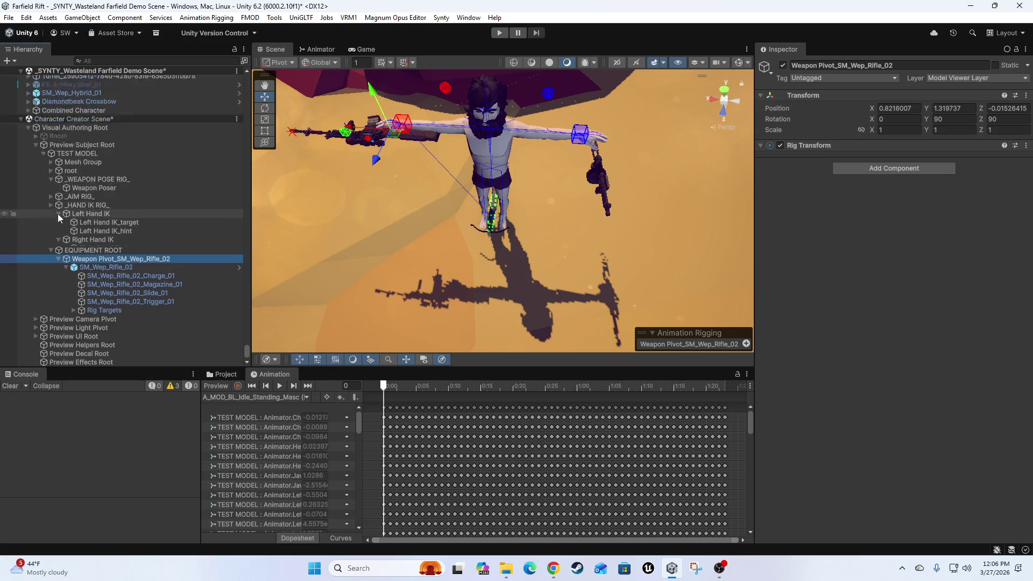
{"action": "left_click", "coordinate": [52, 251]}
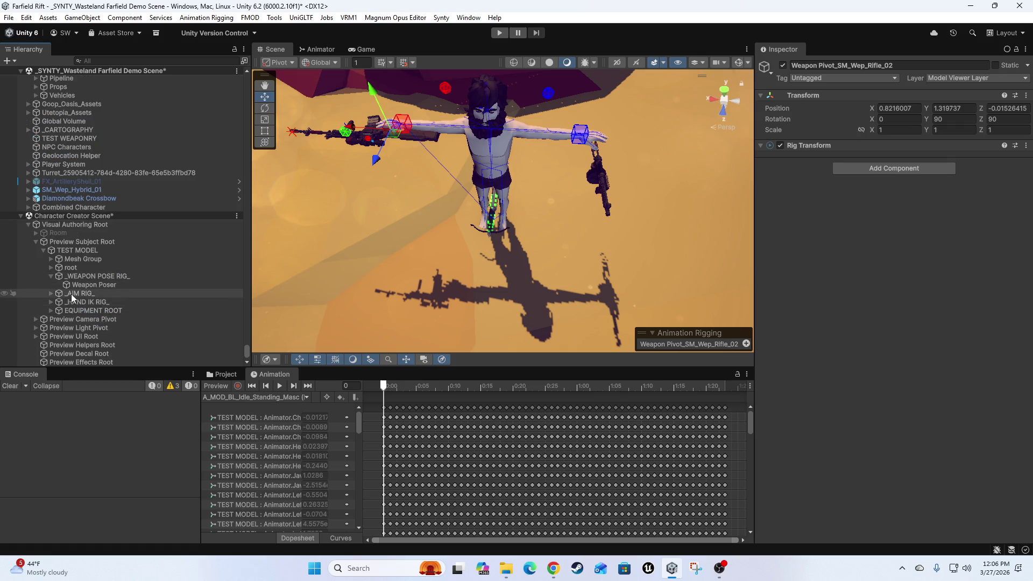
{"action": "left_click", "coordinate": [52, 281]}
{"action": "left_click_drag", "start_coordinate": [79, 293], "coordinate": [81, 281]}
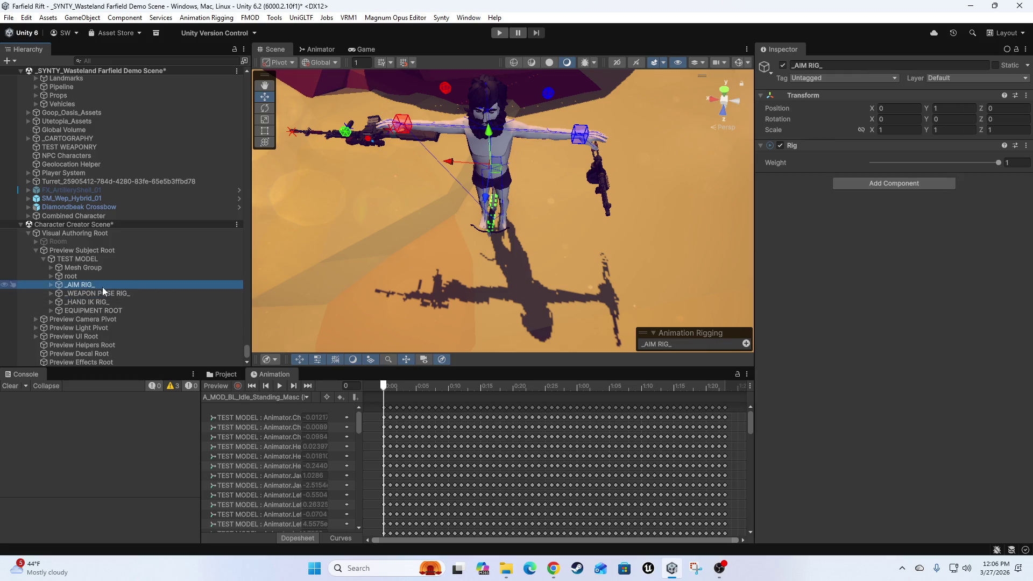
With the animation preview on, test moving the Weapon Poser, then undo the move.
{"action": "left_click", "coordinate": [51, 310]}
{"action": "left_click", "coordinate": [67, 328]}
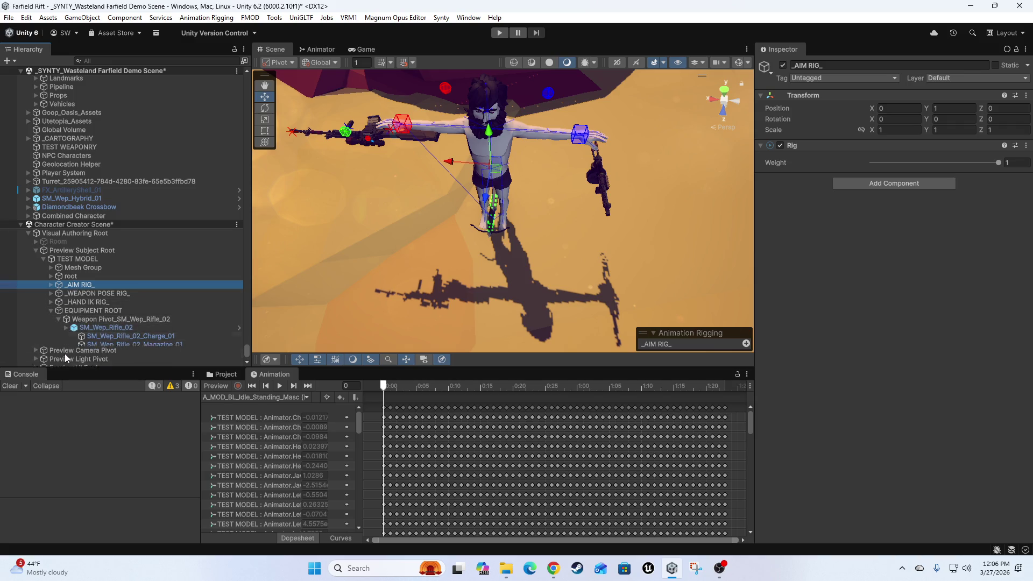
{"action": "scroll", "coordinate": [81, 293], "scroll_direction": "down", "scroll_amount": 1}
{"action": "left_click_drag", "start_coordinate": [415, 181], "coordinate": [443, 192]}
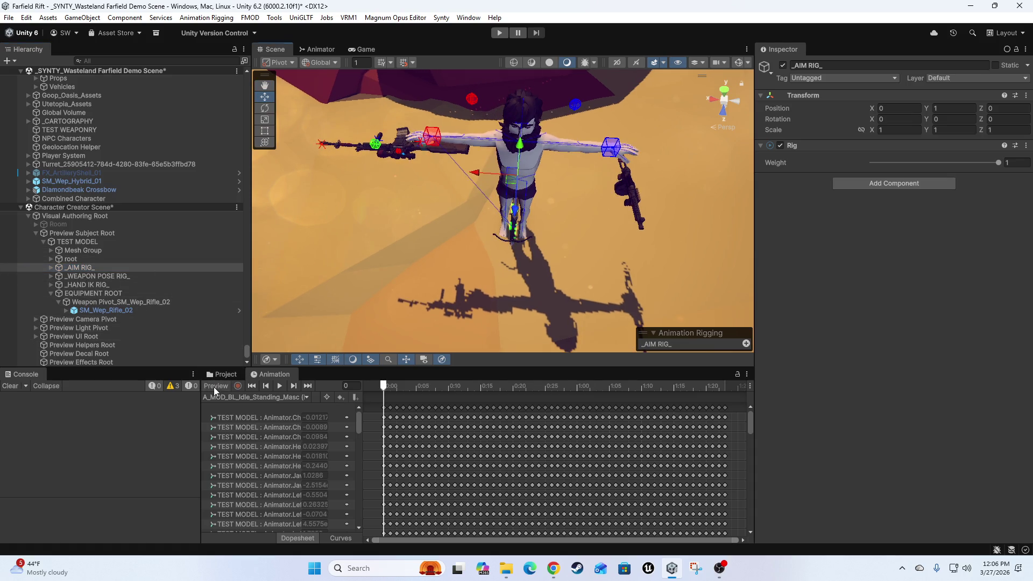
{"action": "left_click", "coordinate": [214, 386]}
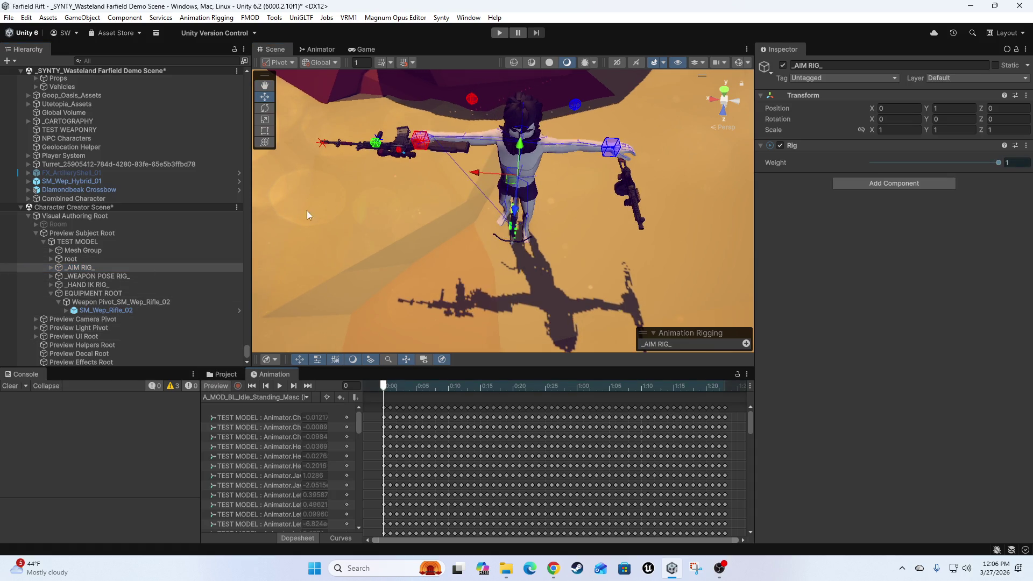
{"action": "left_click", "coordinate": [51, 276]}
{"action": "left_click", "coordinate": [86, 285]}
{"action": "left_click_drag", "start_coordinate": [421, 151], "coordinate": [439, 173]}
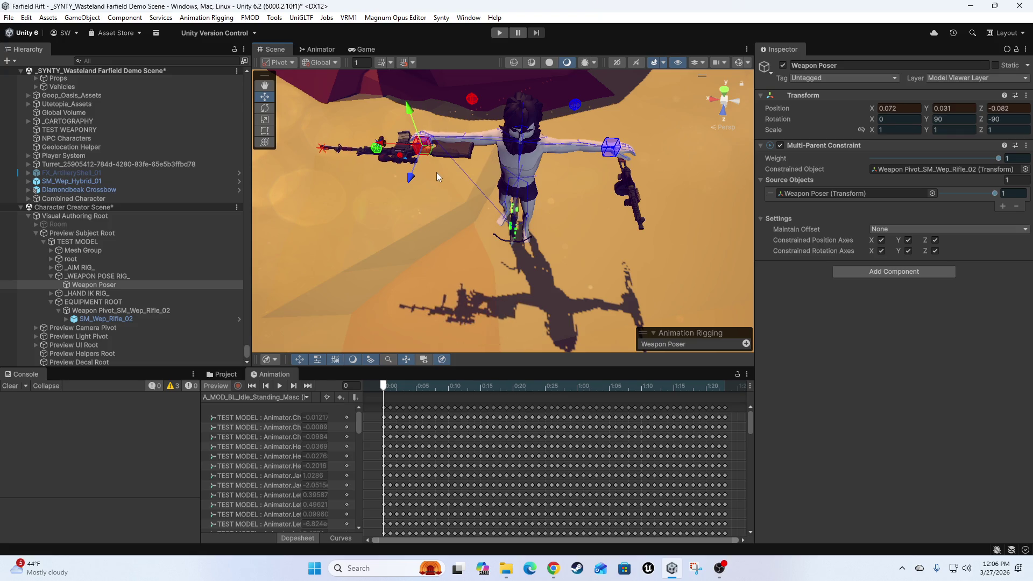
{"action": "key", "text": "ctrl+z"}
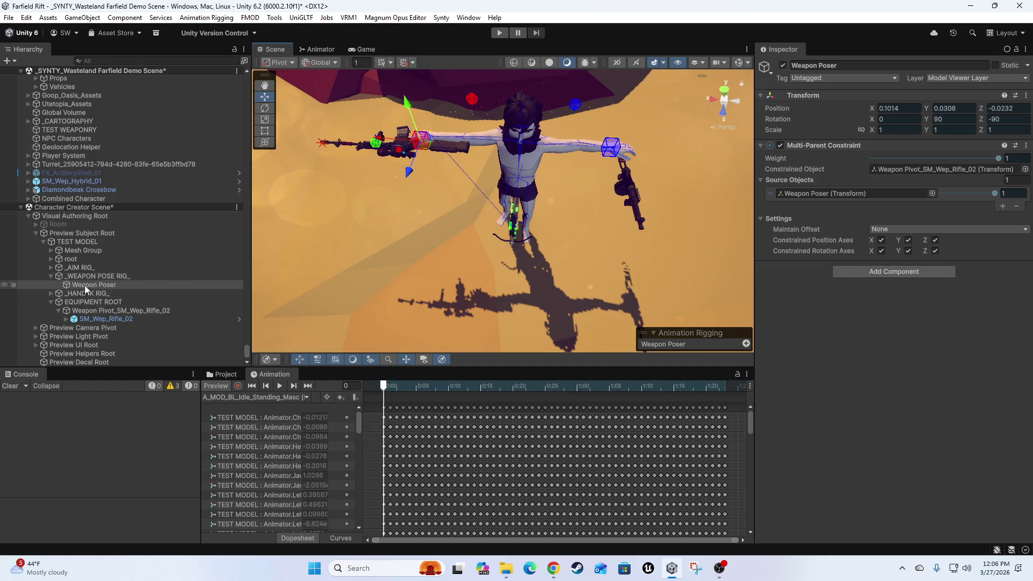
Test Right Hand IK's weight at 0 and 1, then set its Target to Right Hand Grip.
{"action": "left_click", "coordinate": [65, 319]}
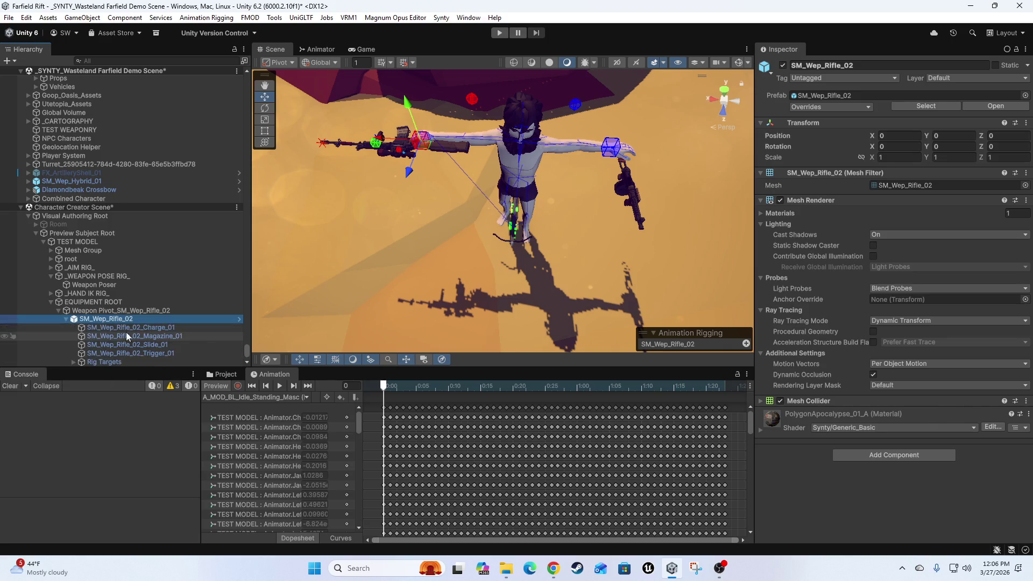
{"action": "scroll", "coordinate": [108, 323], "scroll_direction": "down", "scroll_amount": 2}
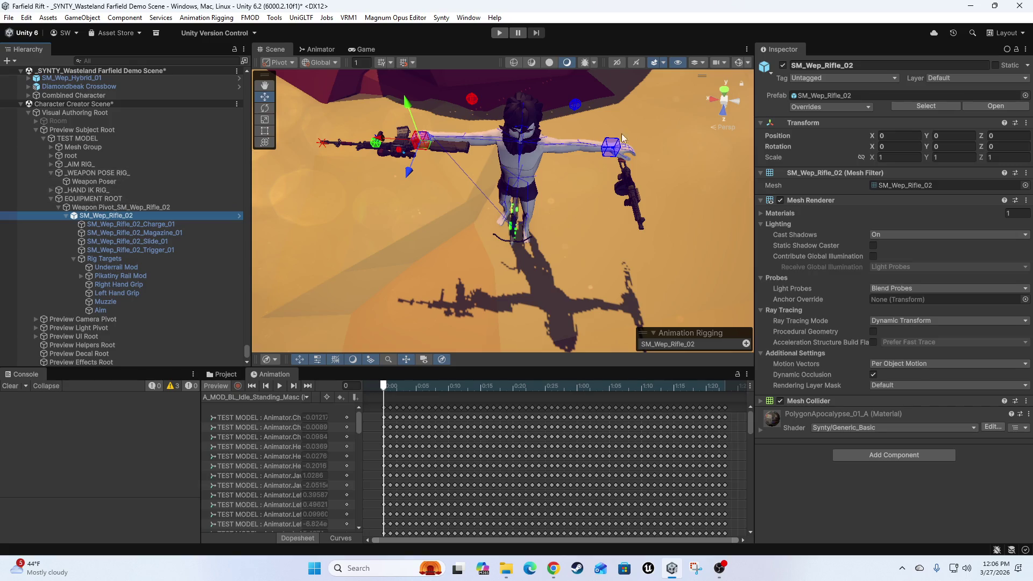
{"action": "scroll", "coordinate": [420, 186], "scroll_direction": "up", "scroll_amount": 5}
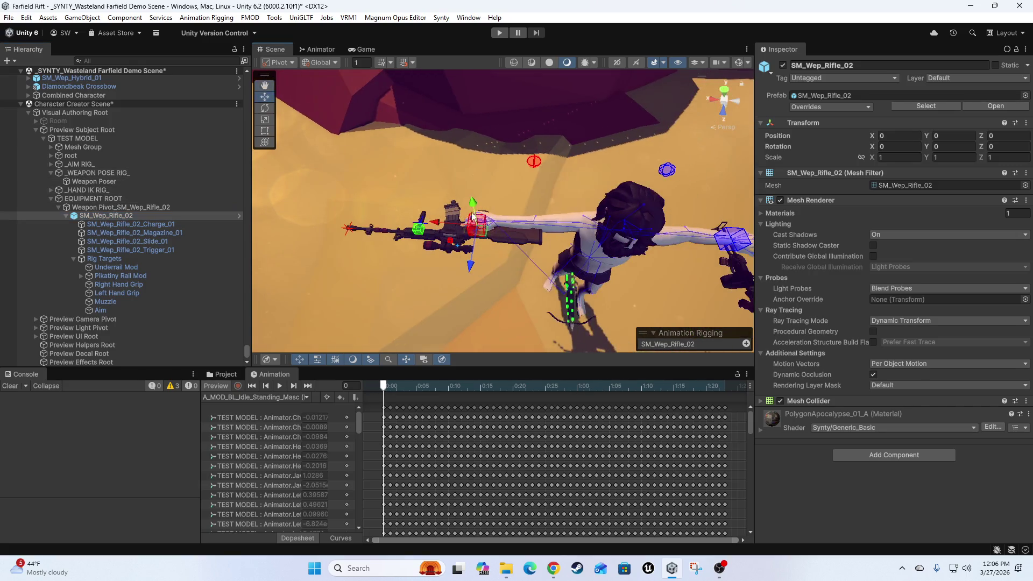
{"action": "left_click", "coordinate": [52, 191]}
{"action": "left_click", "coordinate": [89, 191]}
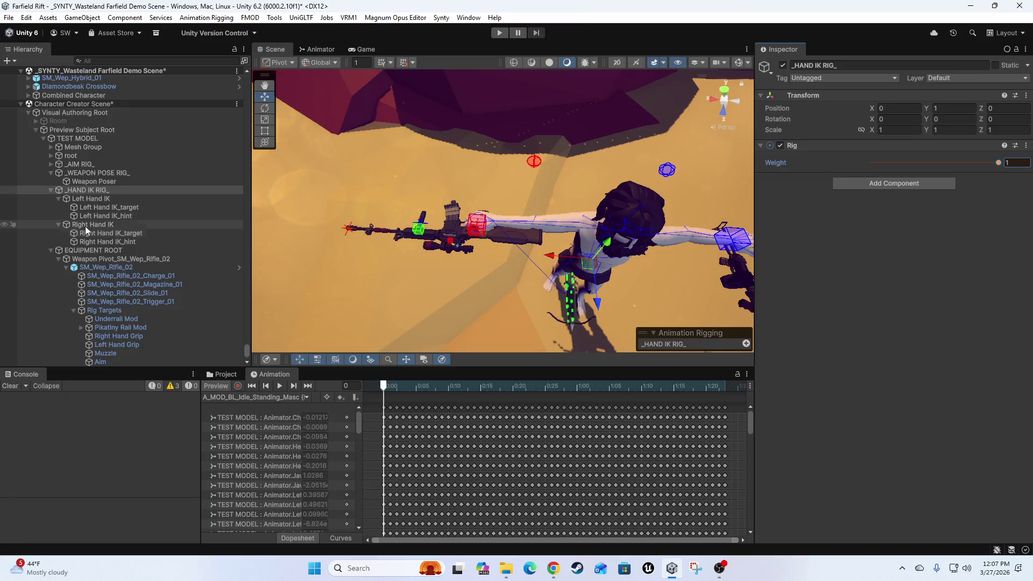
{"action": "left_click", "coordinate": [85, 224]}
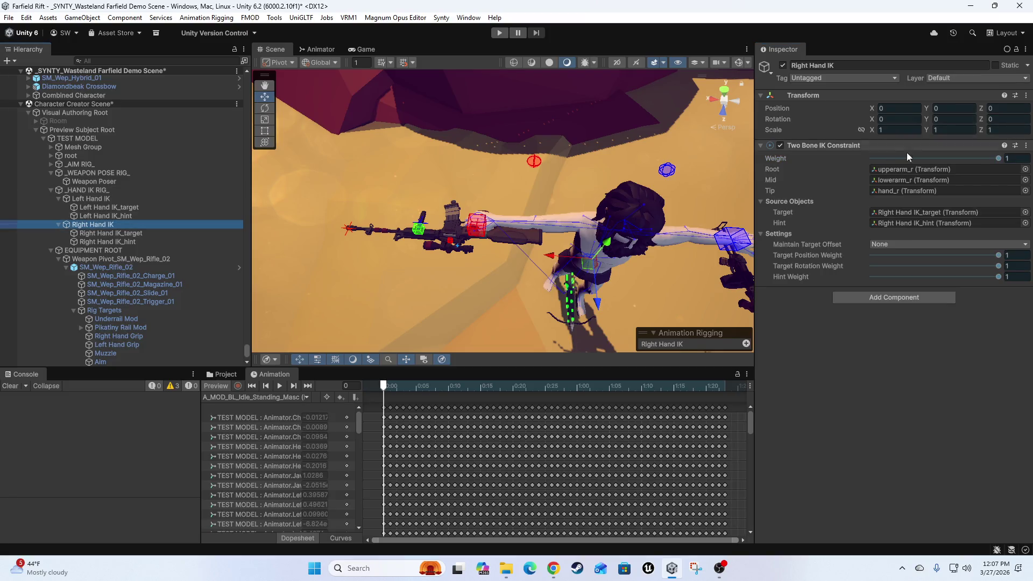
{"action": "left_click_drag", "start_coordinate": [1000, 157], "coordinate": [802, 164]}
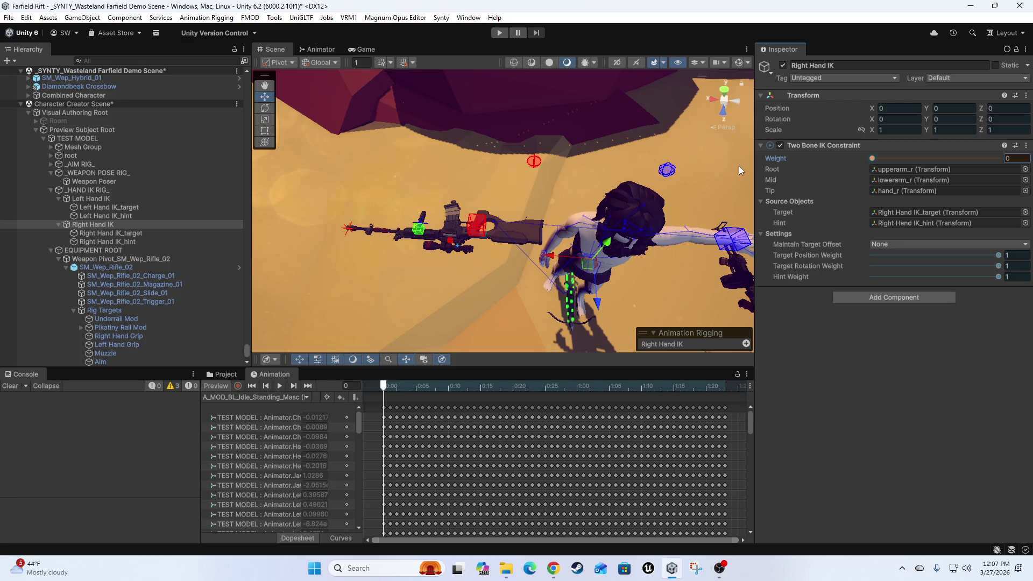
{"action": "left_click_drag", "start_coordinate": [872, 162], "coordinate": [1000, 161]}
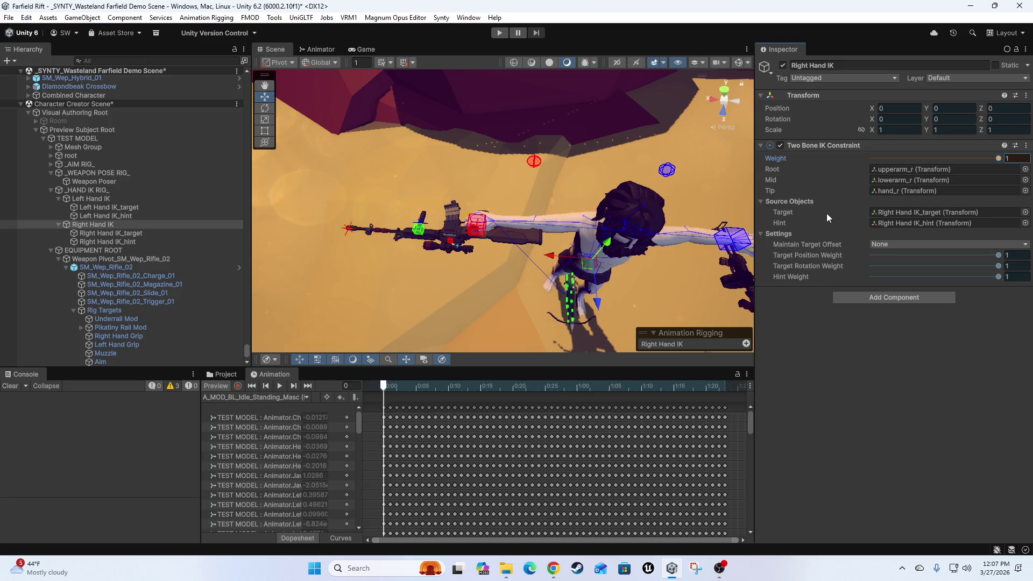
{"action": "scroll", "coordinate": [86, 331], "scroll_direction": "down", "scroll_amount": 3}
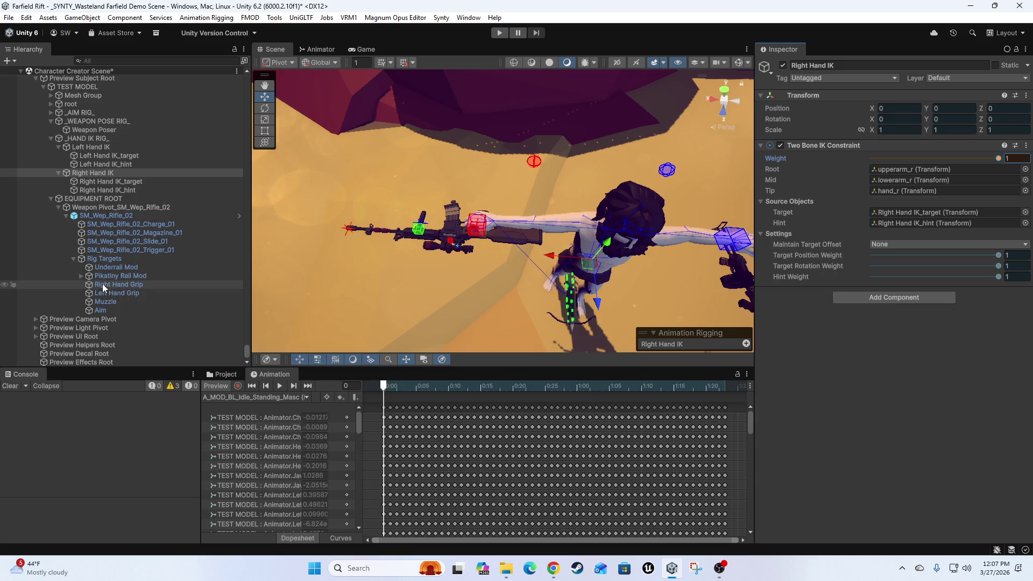
{"action": "mouse_move", "coordinate": [105, 284]}
{"action": "left_mouse_down"}
{"action": "mouse_move", "coordinate": [239, 289]}
{"action": "mouse_move", "coordinate": [956, 213]}
{"action": "left_mouse_up"}
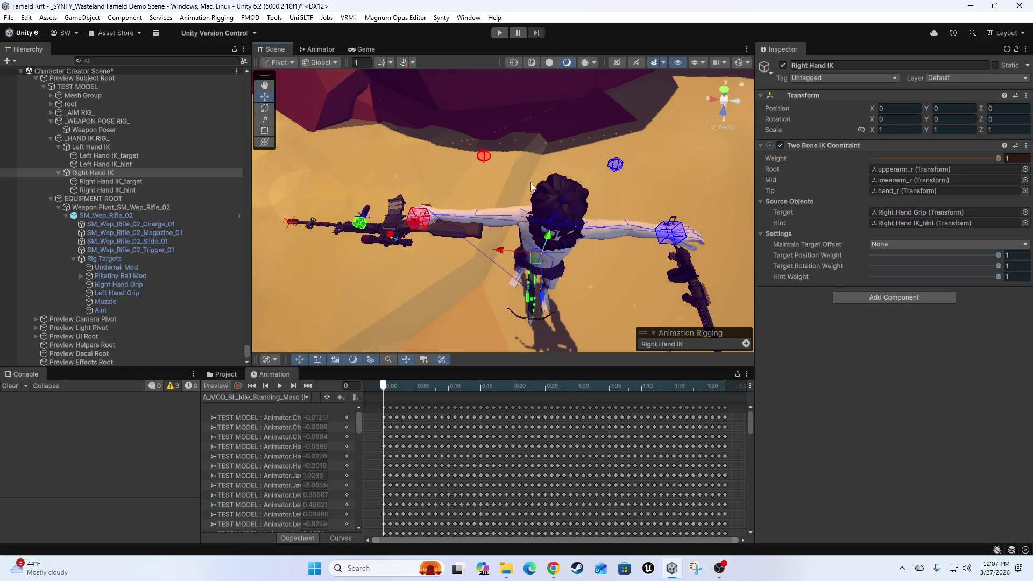
{"action": "key", "text": "f"}
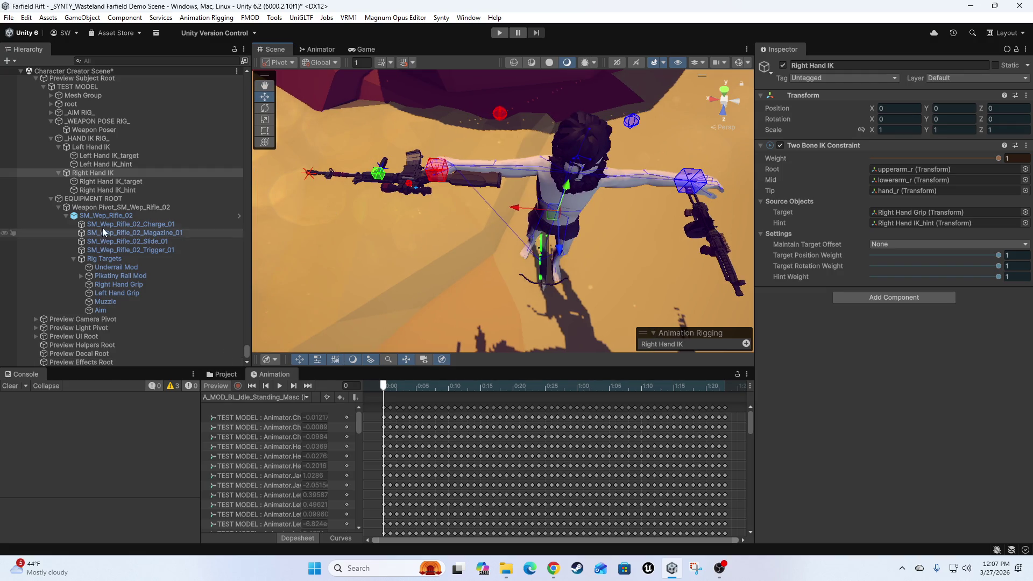
{"action": "left_click", "coordinate": [444, 183]}
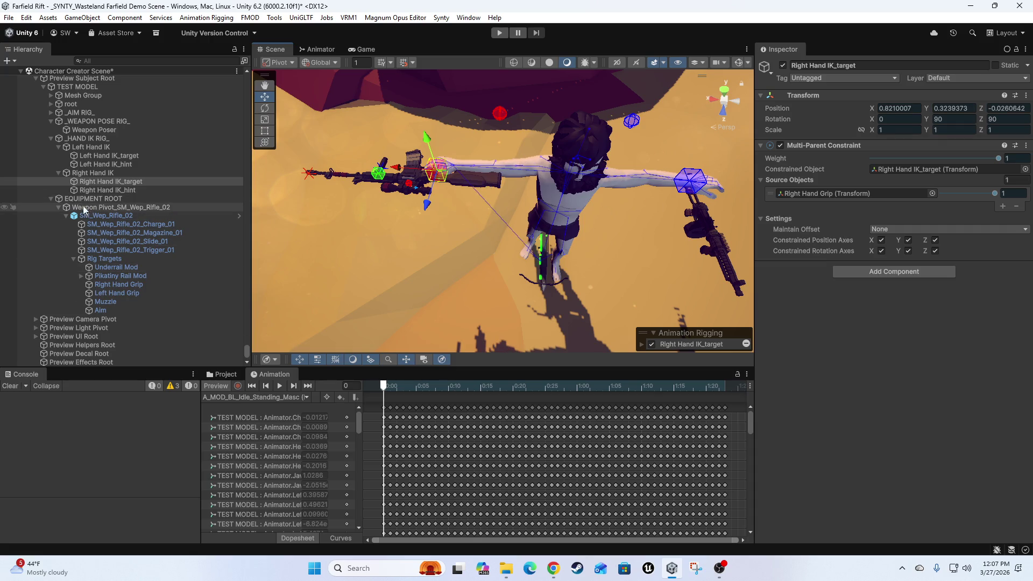
Test moving the Weapon Poser, undo it, and recheck Right Hand IK and _WEAPON POSE RIG_.
{"action": "left_click", "coordinate": [96, 131]}
{"action": "left_click_drag", "start_coordinate": [448, 184], "coordinate": [469, 167]}
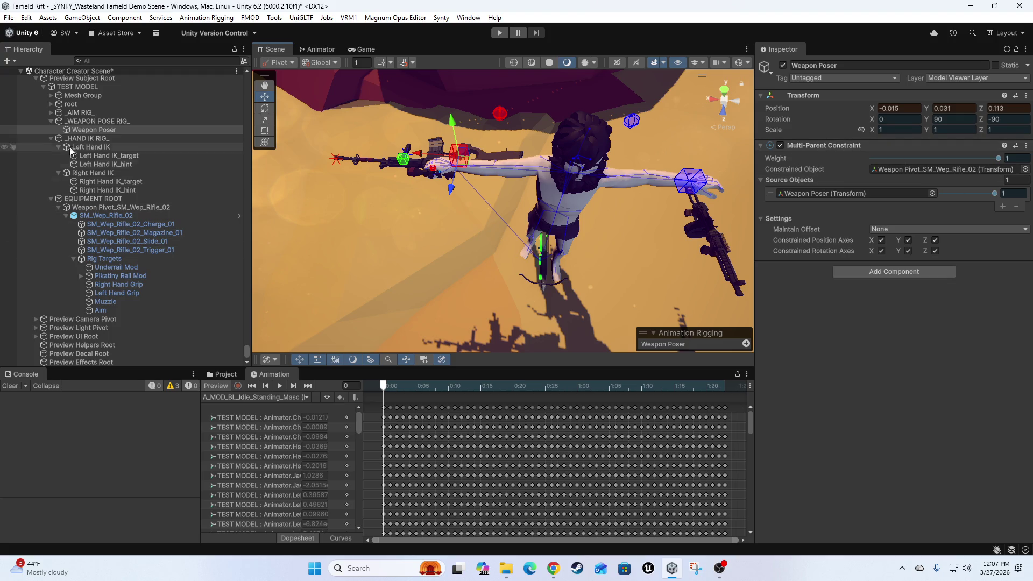
{"action": "key", "text": "ctrl+z"}
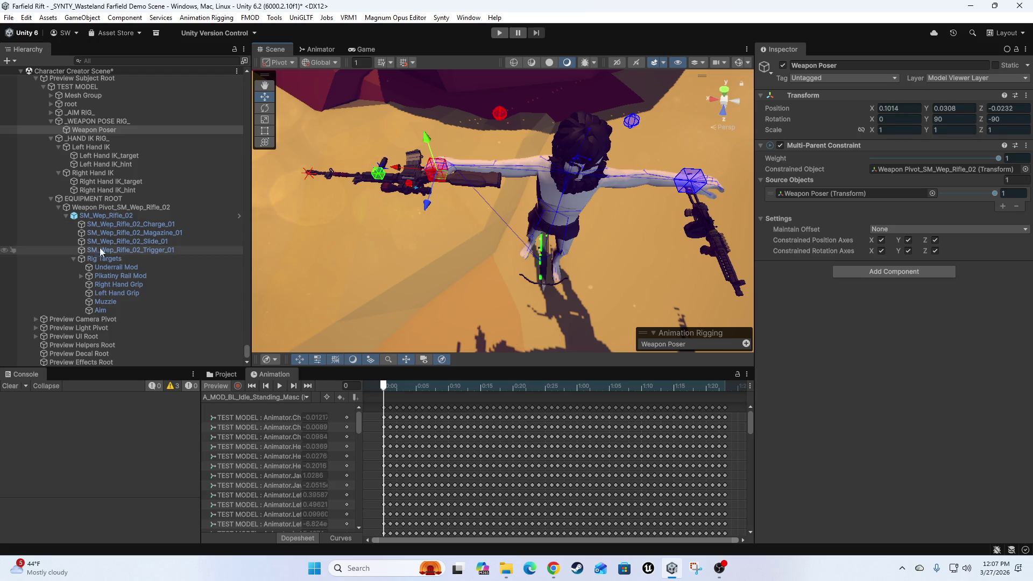
{"action": "left_click", "coordinate": [98, 181]}
{"action": "left_click", "coordinate": [100, 173]}
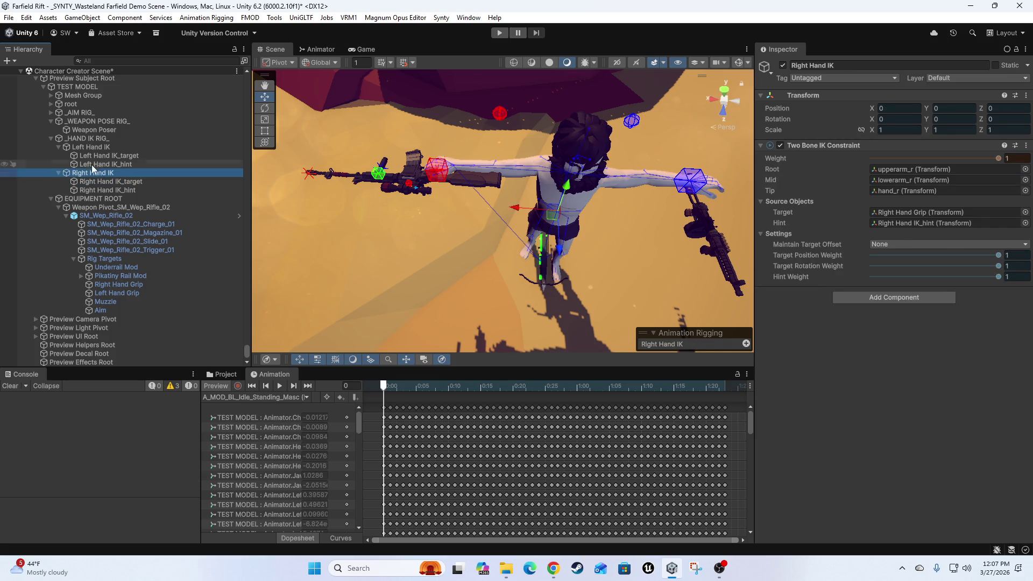
{"action": "left_click", "coordinate": [89, 119]}
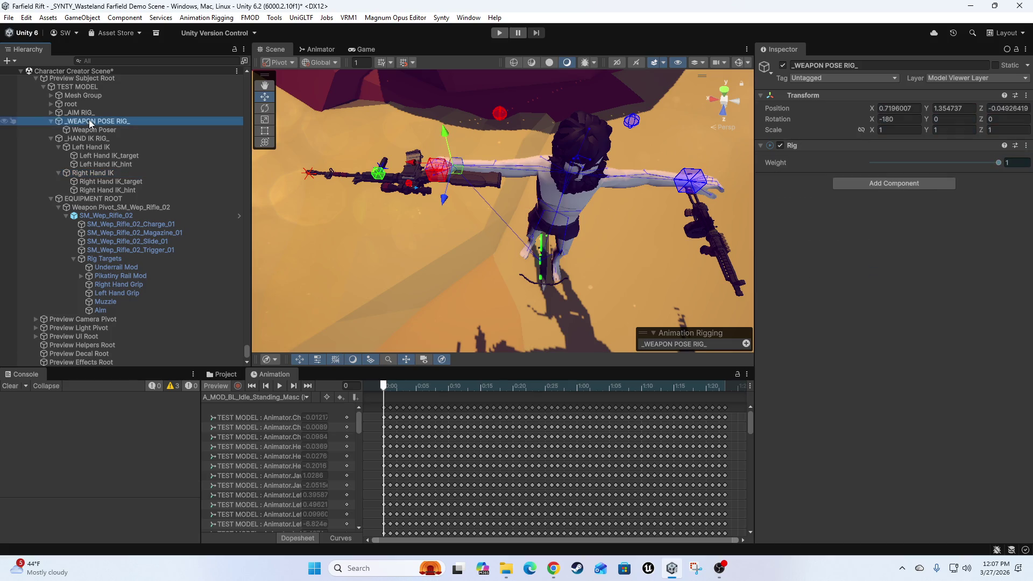
Set the Weapon Poser's Multi-Parent Constraint source weight to 0, undoing a stray nudge.
{"action": "left_click", "coordinate": [97, 130]}
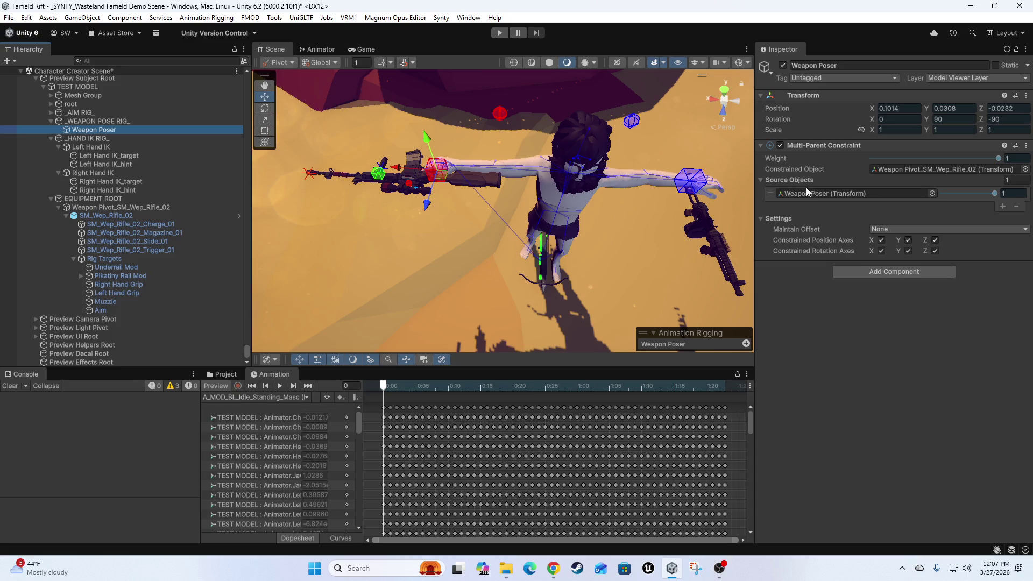
{"action": "left_click_drag", "start_coordinate": [996, 193], "coordinate": [867, 198]}
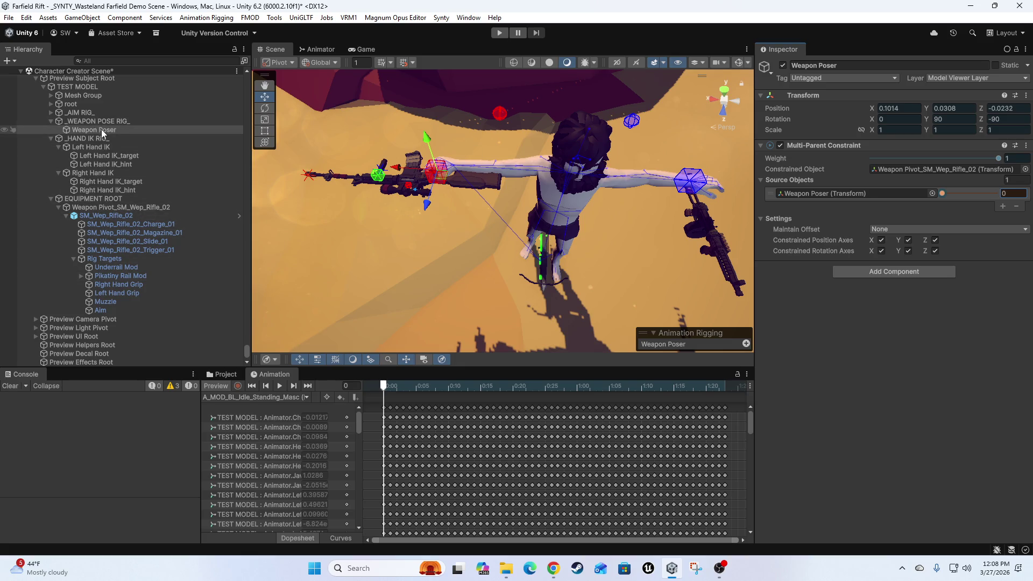
{"action": "left_click_drag", "start_coordinate": [448, 184], "coordinate": [446, 178]}
{"action": "key", "text": "ctrl+z"}
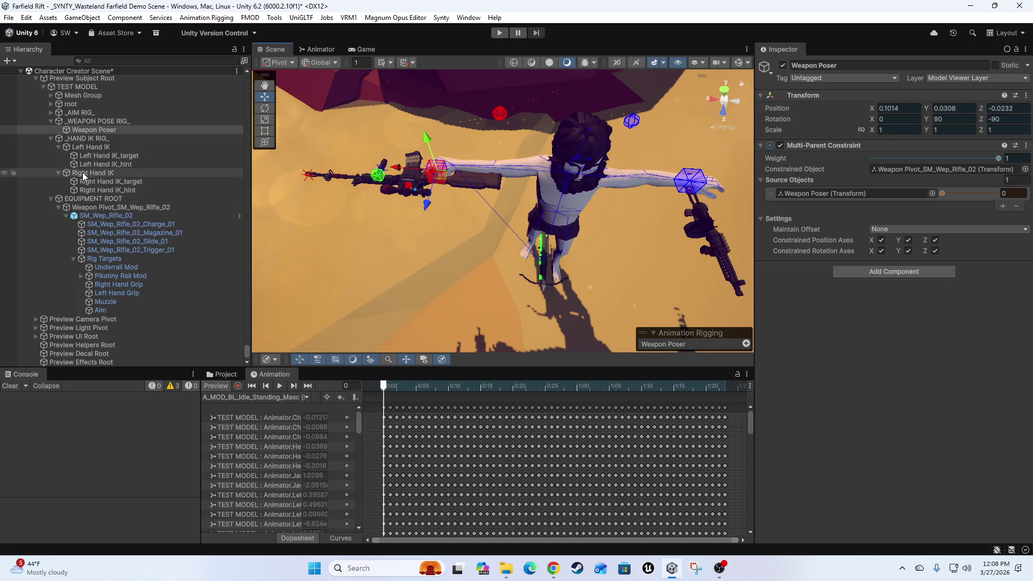
Test-move the rifle's Weapon Pivot with the Move gizmo and stop the idle animation preview.
{"action": "left_click", "coordinate": [103, 184]}
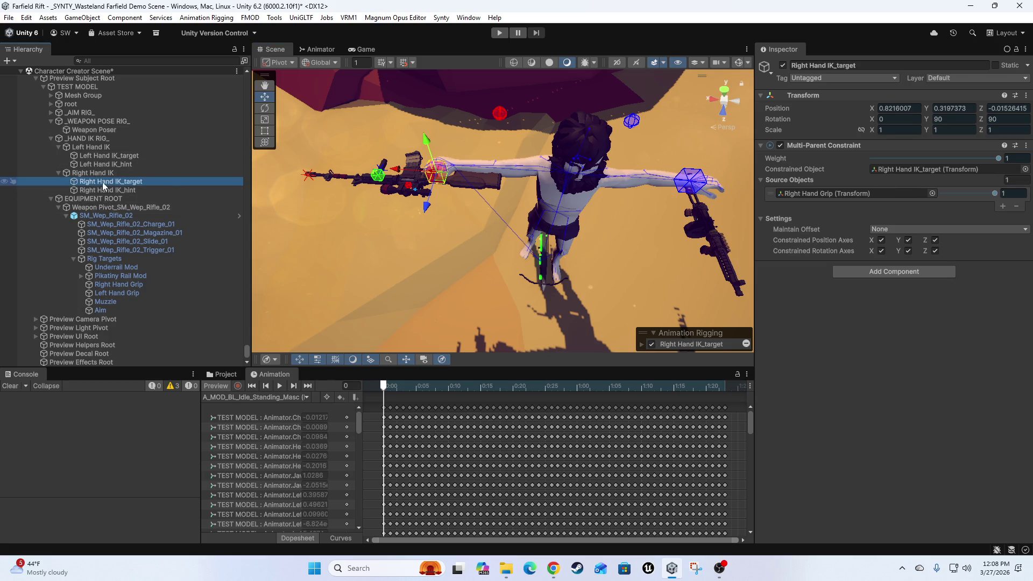
{"action": "left_click", "coordinate": [440, 177]}
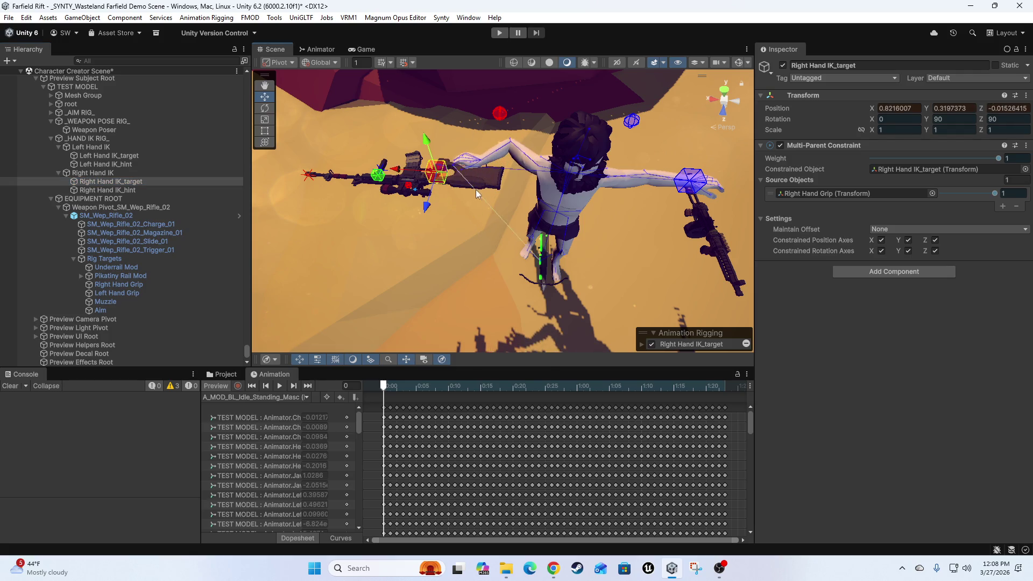
{"action": "left_click", "coordinate": [95, 209]}
{"action": "mouse_move", "coordinate": [450, 179]}
{"action": "left_mouse_down"}
{"action": "mouse_move", "coordinate": [495, 191]}
{"action": "mouse_move", "coordinate": [424, 193]}
{"action": "left_mouse_up"}
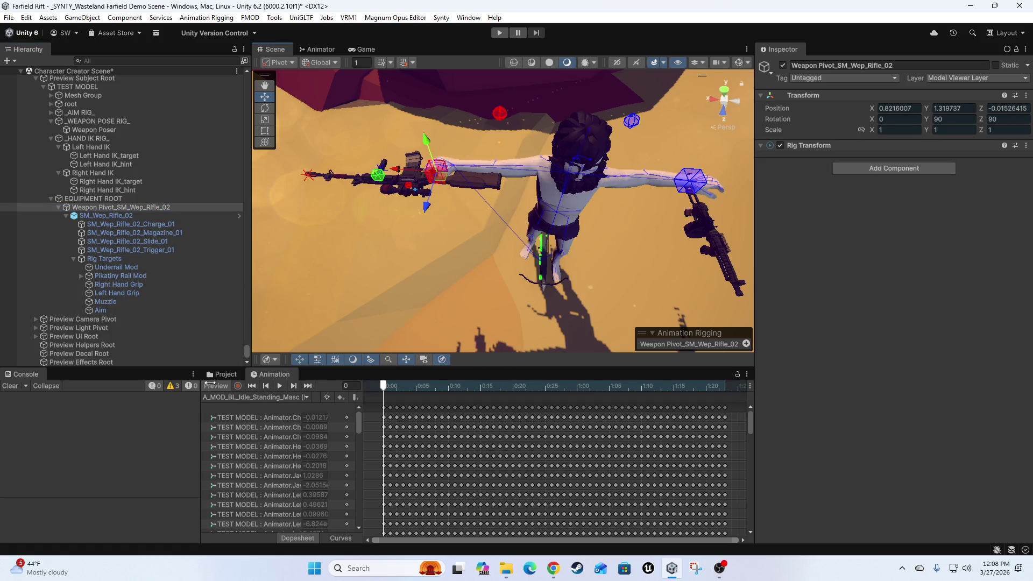
{"action": "left_click", "coordinate": [216, 385]}
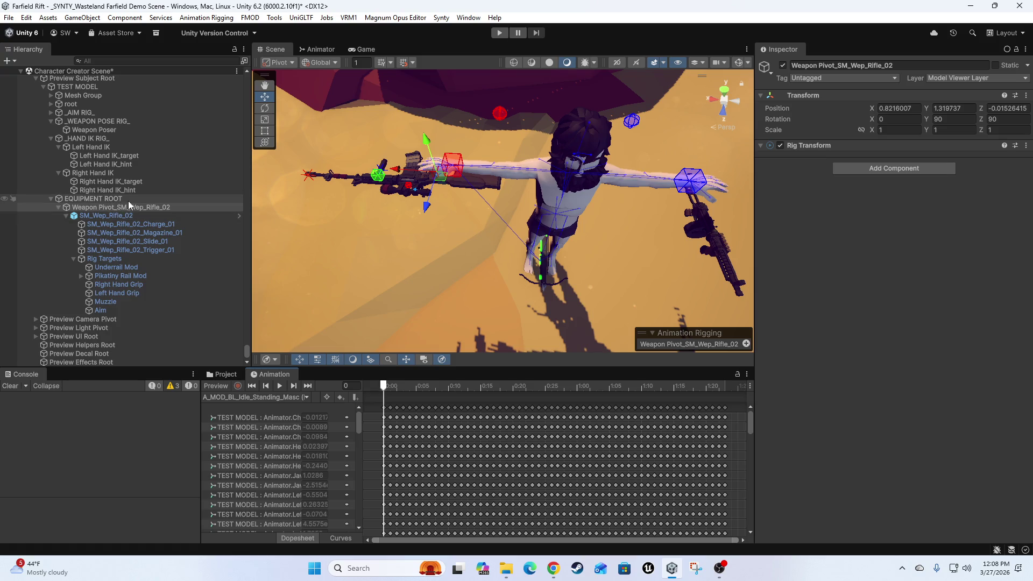
{"action": "left_click", "coordinate": [81, 200]}
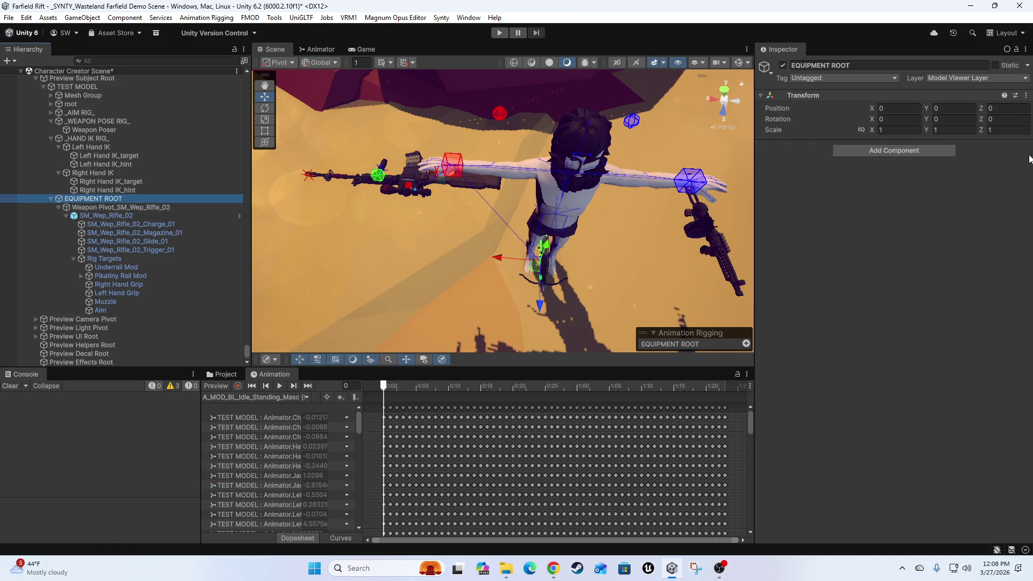
Add a Rig component to EQUIPMENT ROOT.
{"action": "scroll", "coordinate": [140, 242], "scroll_direction": "up", "scroll_amount": 4}
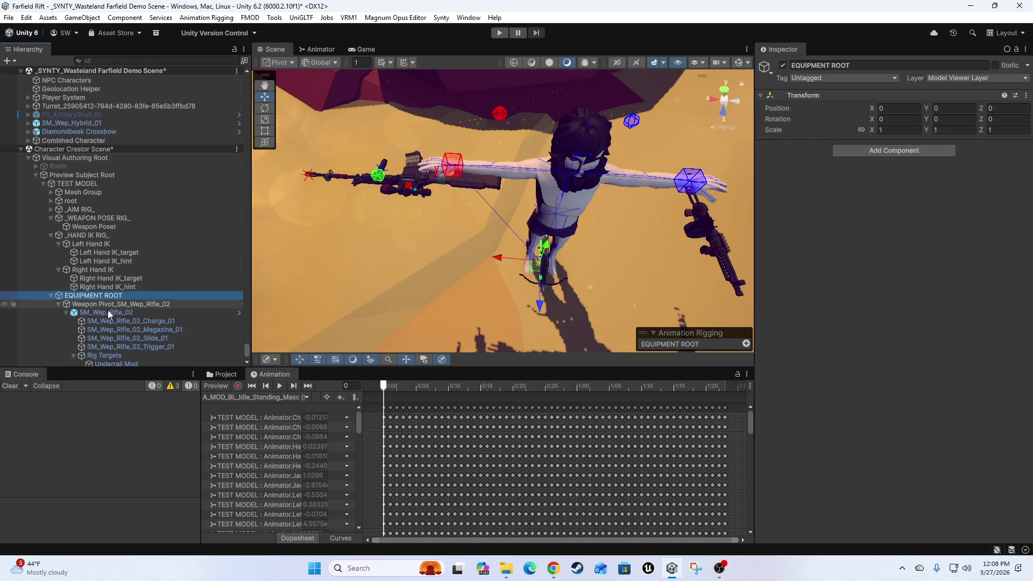
{"action": "scroll", "coordinate": [102, 307], "scroll_direction": "down", "scroll_amount": 1}
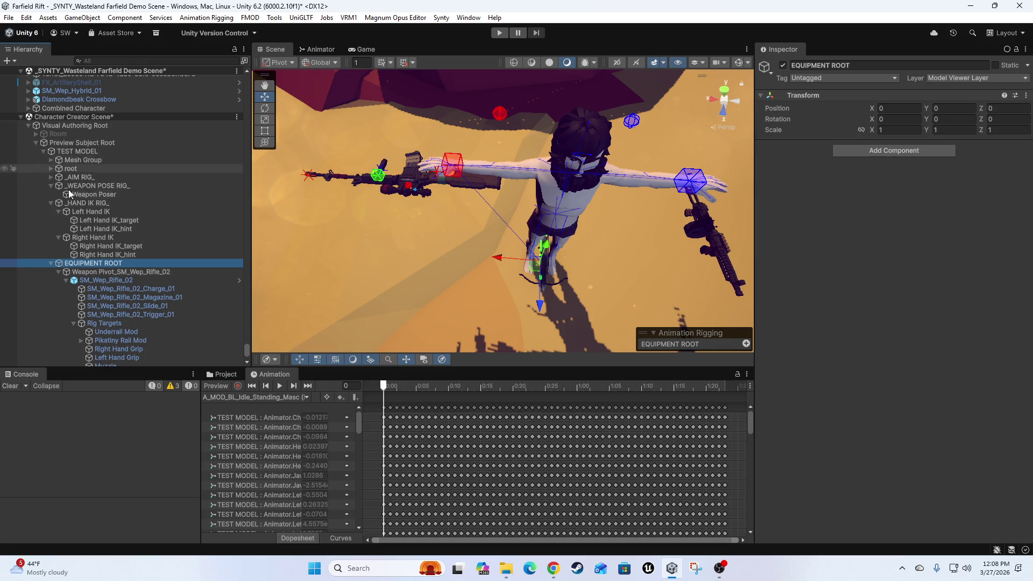
{"action": "left_click", "coordinate": [66, 152]}
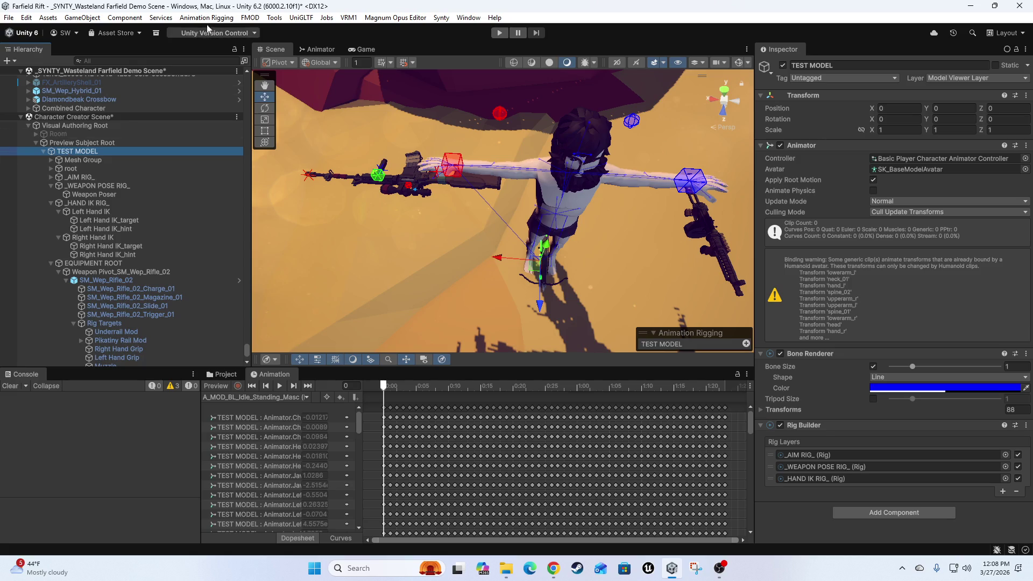
{"action": "left_click", "coordinate": [86, 263]}
{"action": "left_click", "coordinate": [891, 151]}
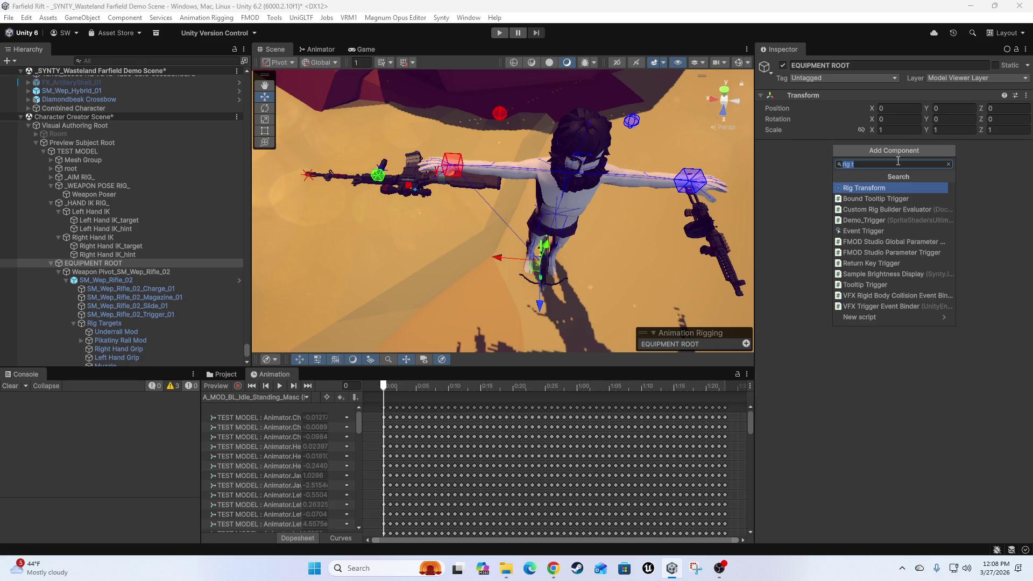
{"action": "type", "text": "rig"}
{"action": "key", "text": "Return"}
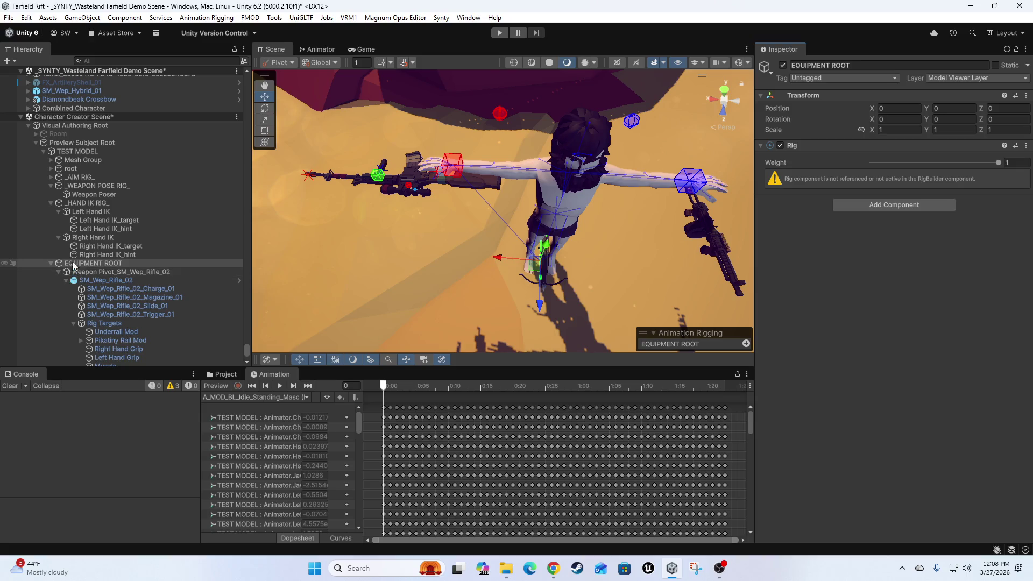
Add an empty fourth layer slot to TEST MODEL's Rig Builder.
{"action": "left_click", "coordinate": [98, 272]}
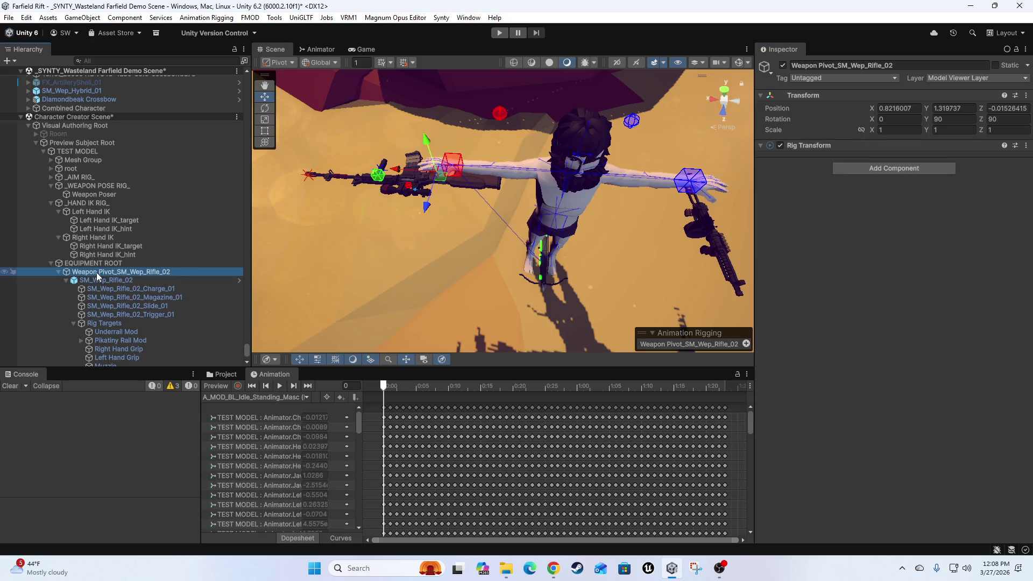
{"action": "left_click", "coordinate": [89, 264]}
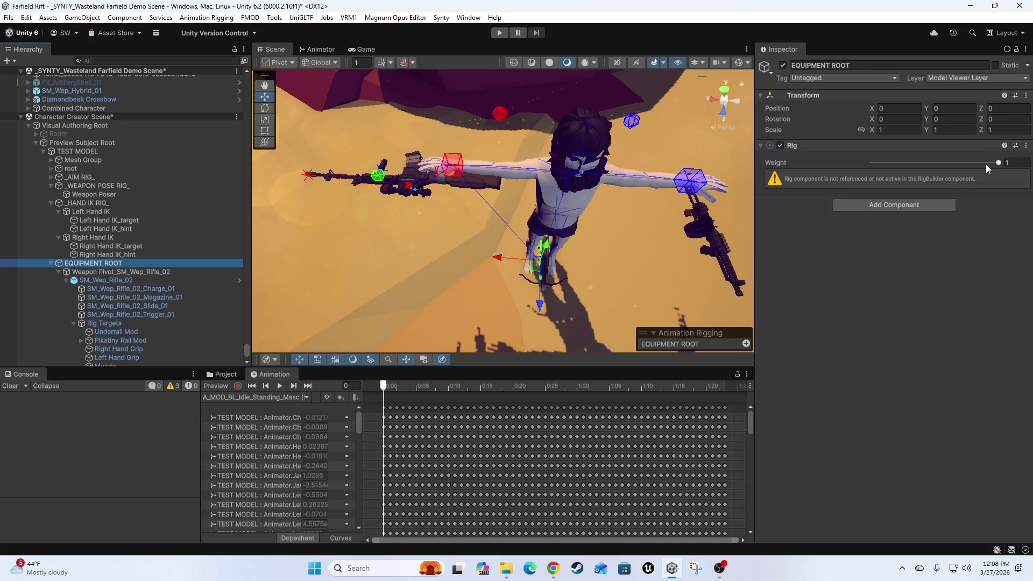
{"action": "left_click", "coordinate": [78, 151]}
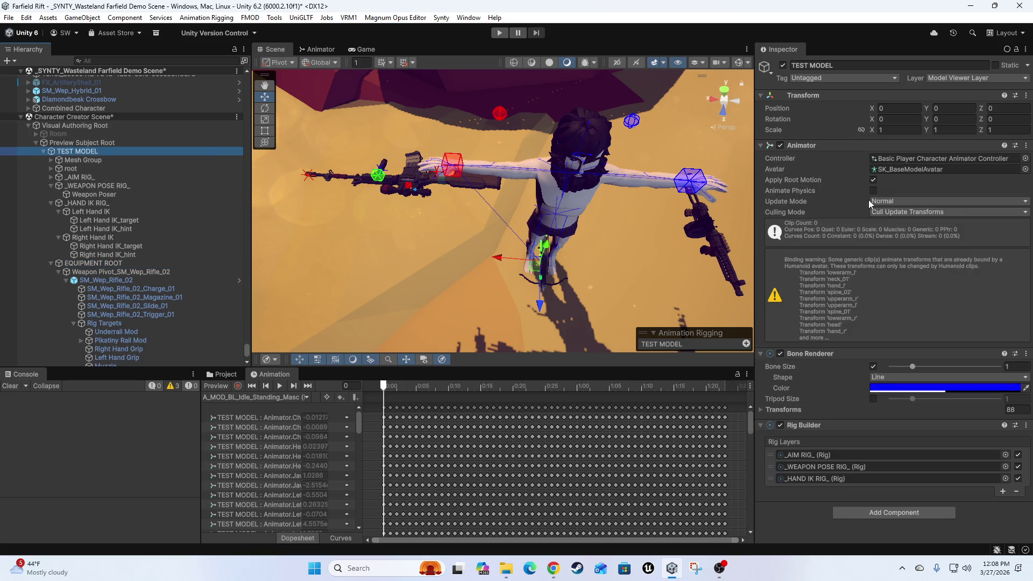
{"action": "left_click", "coordinate": [1003, 491]}
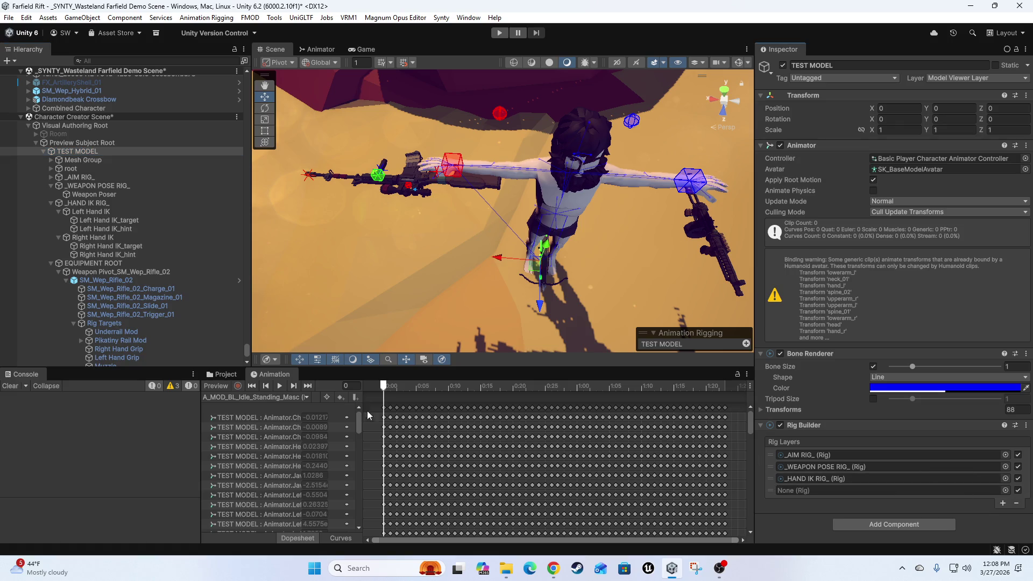
Assign EQUIPMENT ROOT's Rig to the new layer above _HAND IK RIG_, then test-move the Weapon Pivot.
{"action": "mouse_move", "coordinate": [96, 271]}
{"action": "left_mouse_down"}
{"action": "mouse_move", "coordinate": [840, 422]}
{"action": "mouse_move", "coordinate": [855, 495]}
{"action": "mouse_move", "coordinate": [801, 492]}
{"action": "left_mouse_up"}
{"action": "left_click_drag", "start_coordinate": [769, 489], "coordinate": [767, 476]}
{"action": "scroll", "coordinate": [140, 324], "scroll_direction": "down", "scroll_amount": 3}
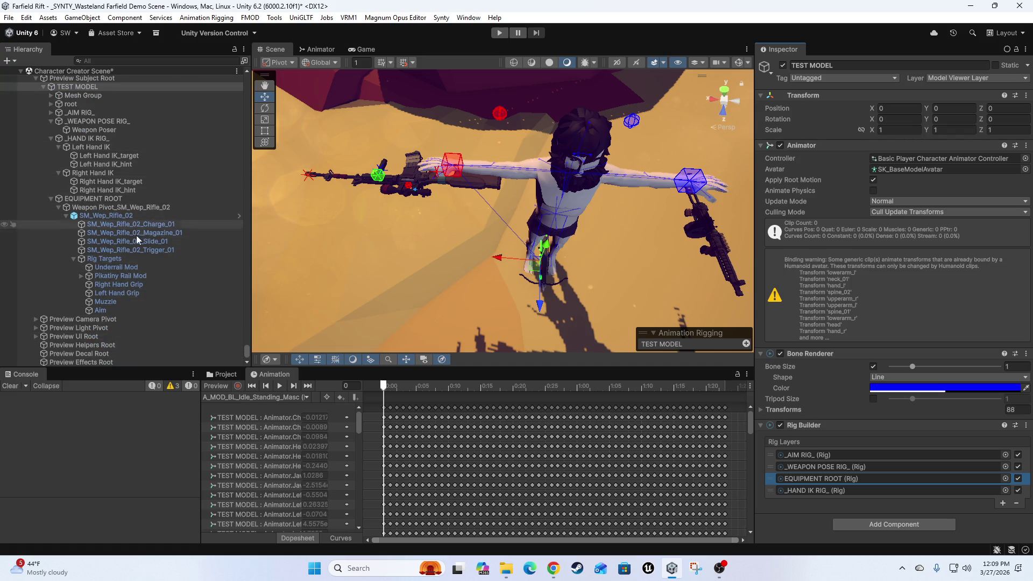
{"action": "scroll", "coordinate": [138, 242], "scroll_direction": "up", "scroll_amount": 3}
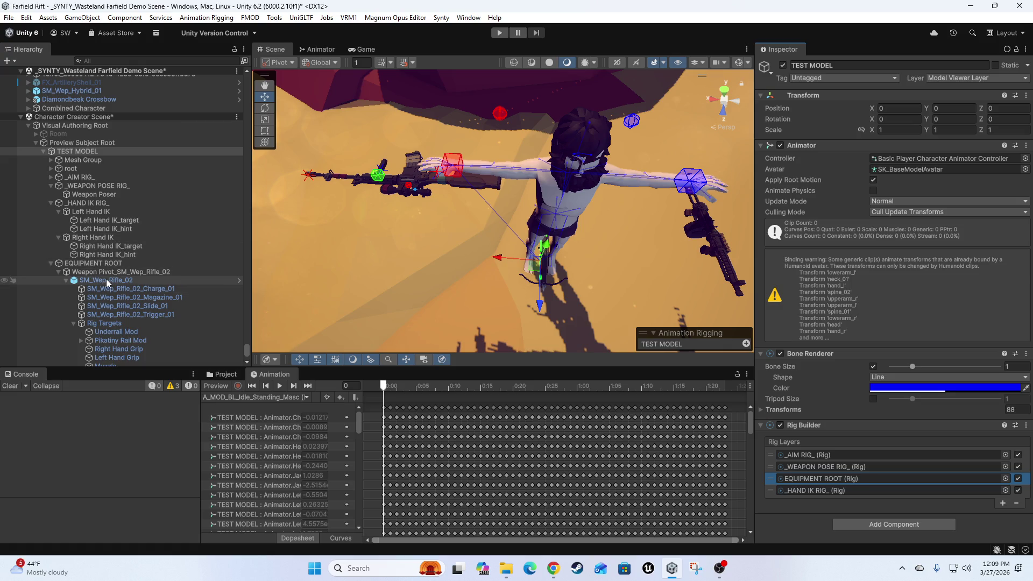
{"action": "left_click", "coordinate": [123, 272]}
{"action": "mouse_move", "coordinate": [439, 179]}
{"action": "left_mouse_down"}
{"action": "mouse_move", "coordinate": [404, 192]}
{"action": "mouse_move", "coordinate": [447, 188]}
{"action": "mouse_move", "coordinate": [430, 168]}
{"action": "mouse_move", "coordinate": [439, 165]}
{"action": "left_mouse_up"}
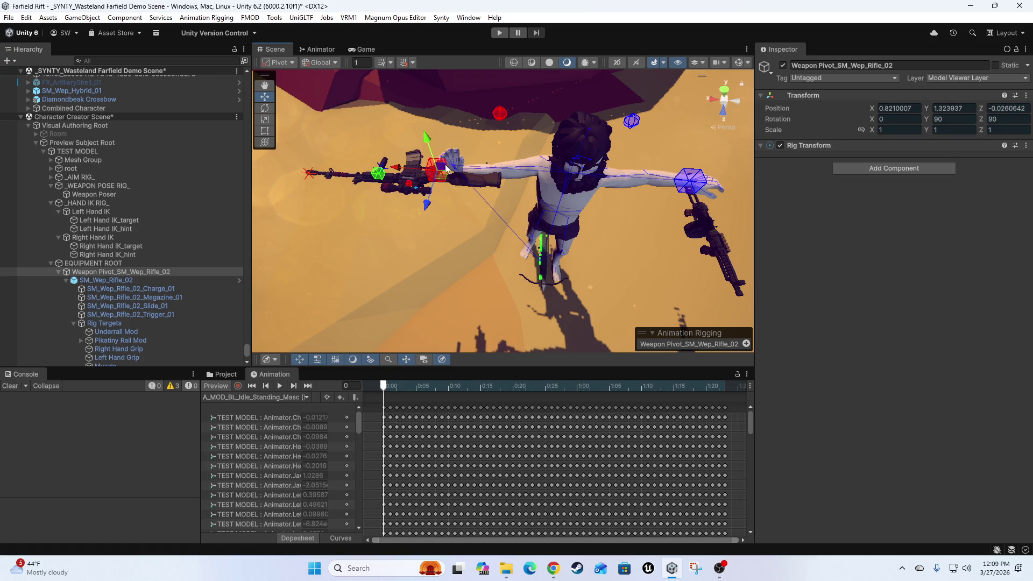
Retarget Right Hand IK's Two Bone IK from Right Hand Grip to Right Hand IK_target.
{"action": "left_click", "coordinate": [114, 246]}
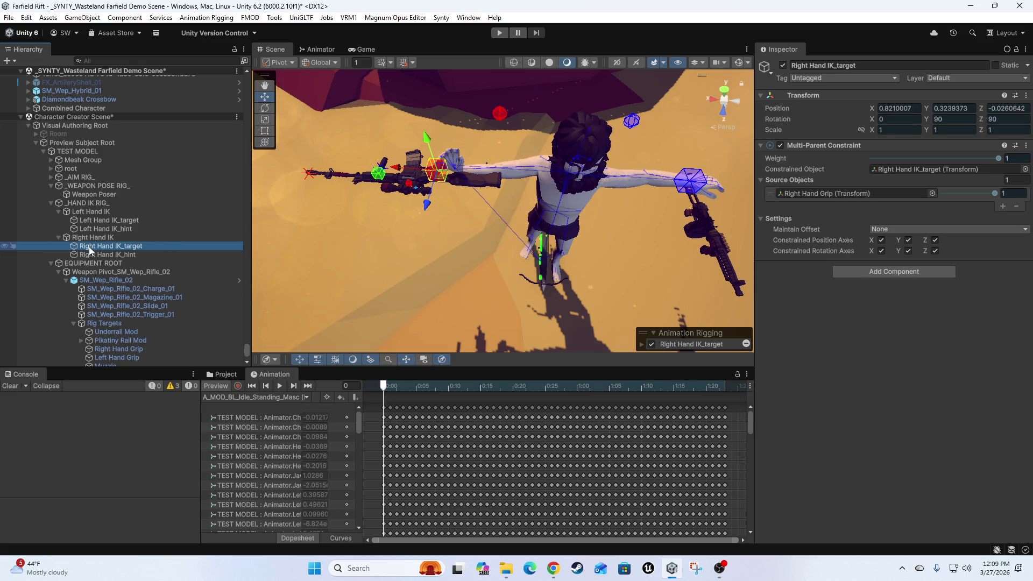
{"action": "left_click", "coordinate": [876, 195]}
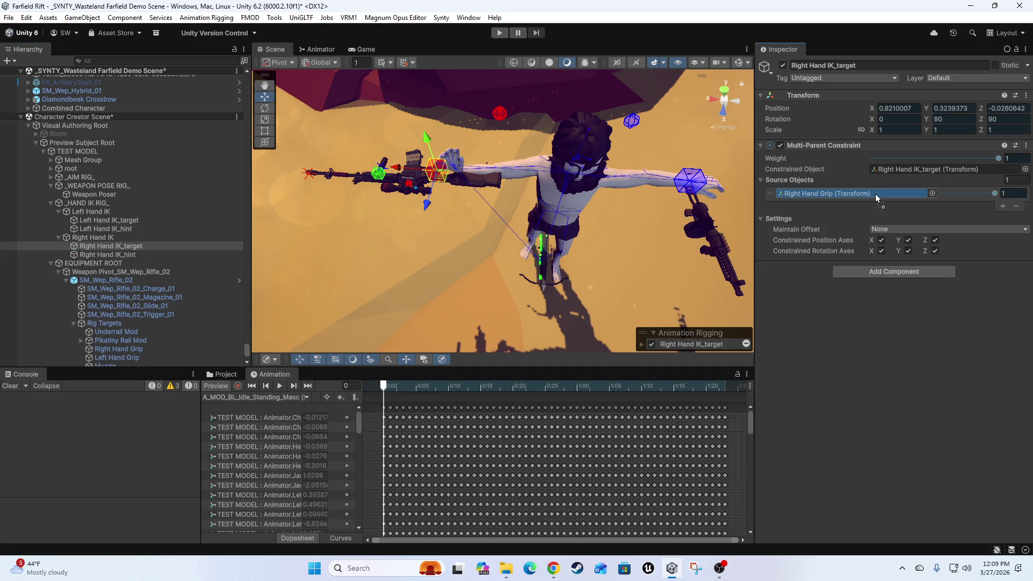
{"action": "mouse_move", "coordinate": [875, 194]}
{"action": "left_mouse_down"}
{"action": "mouse_move", "coordinate": [895, 373]}
{"action": "mouse_move", "coordinate": [902, 176]}
{"action": "mouse_move", "coordinate": [94, 255]}
{"action": "mouse_move", "coordinate": [91, 239]}
{"action": "left_mouse_up"}
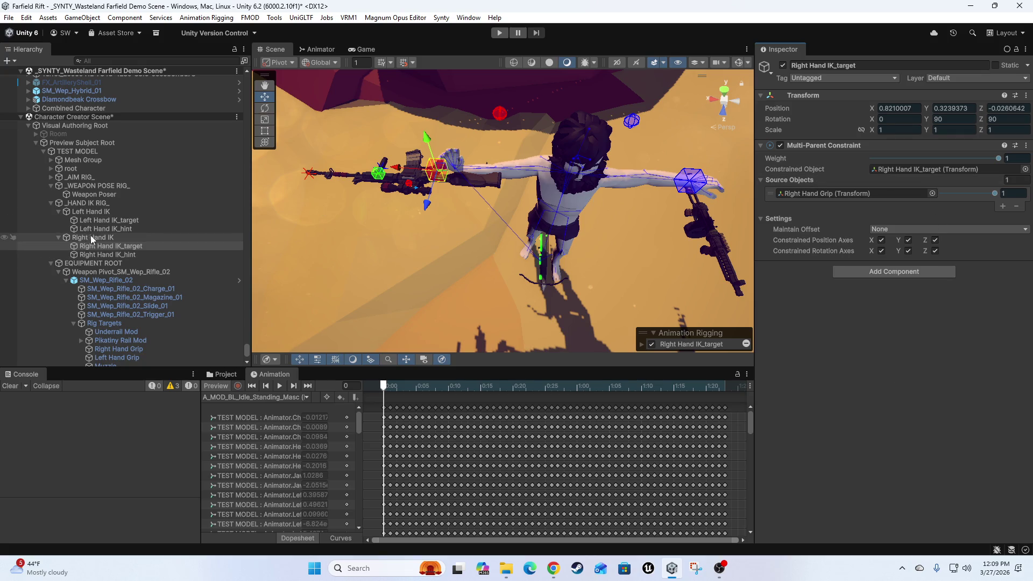
{"action": "left_click", "coordinate": [91, 239]}
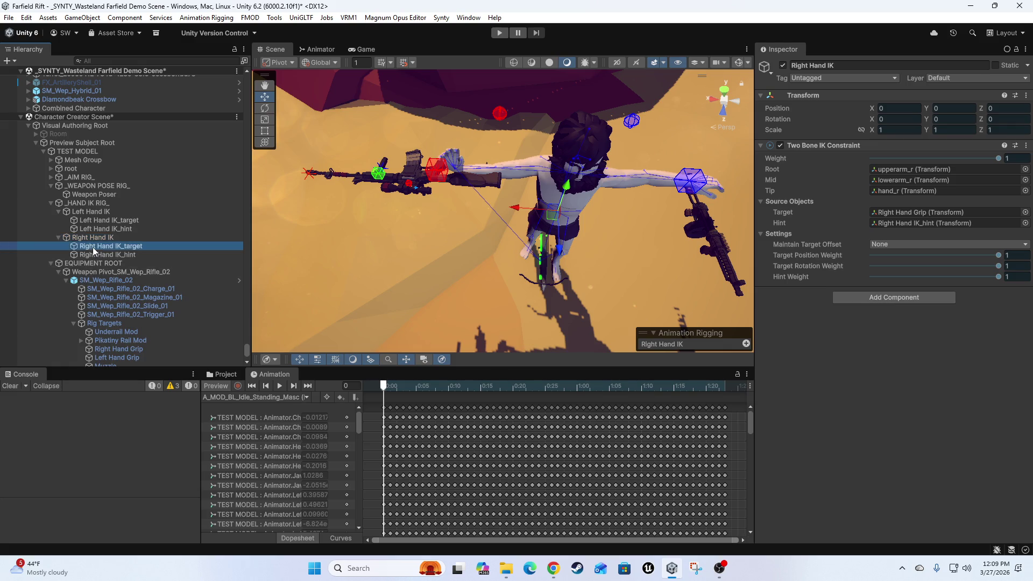
{"action": "left_click", "coordinate": [937, 213]}
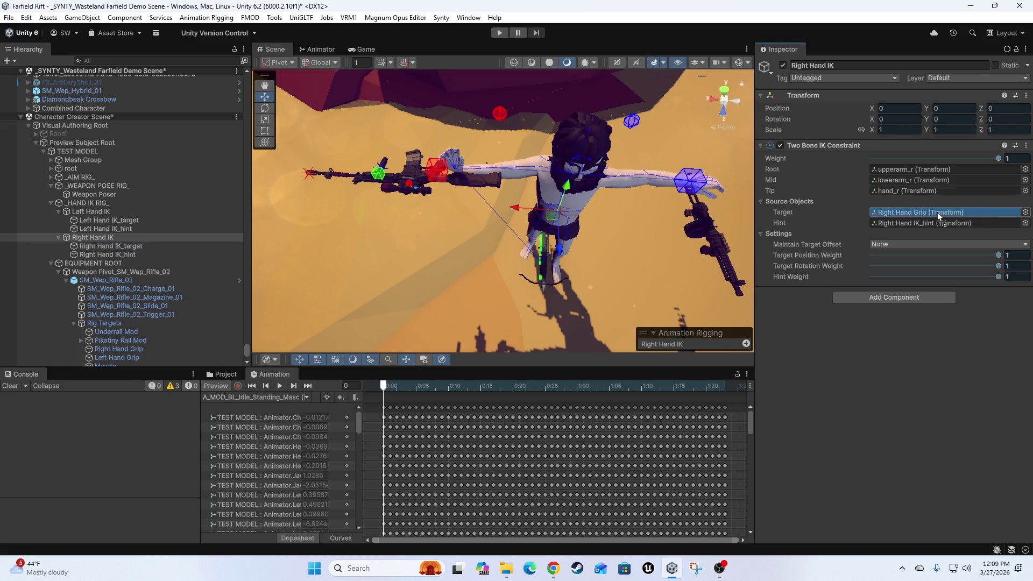
{"action": "left_click_drag", "start_coordinate": [937, 211], "coordinate": [924, 211]}
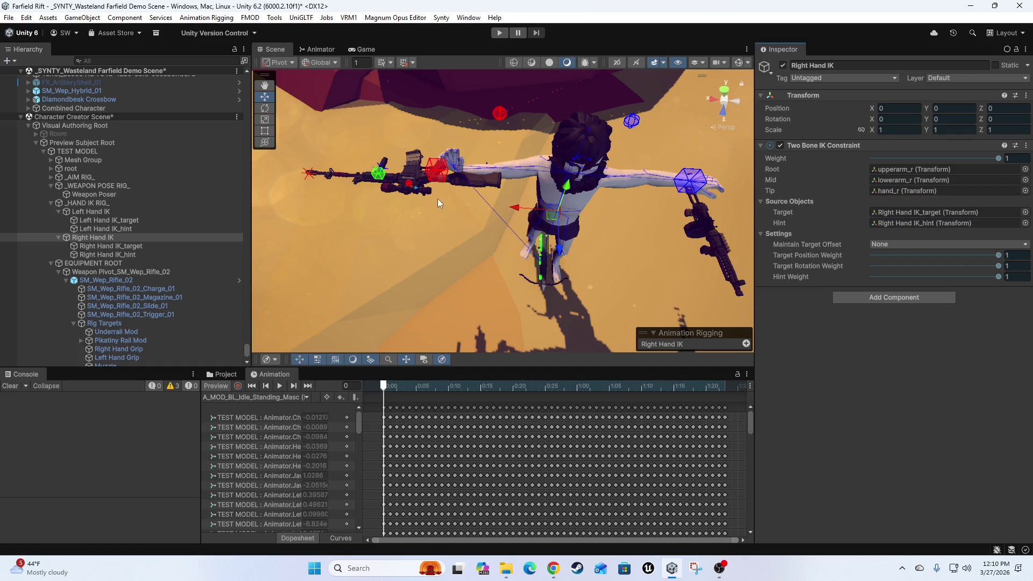
{"action": "left_click", "coordinate": [102, 246]}
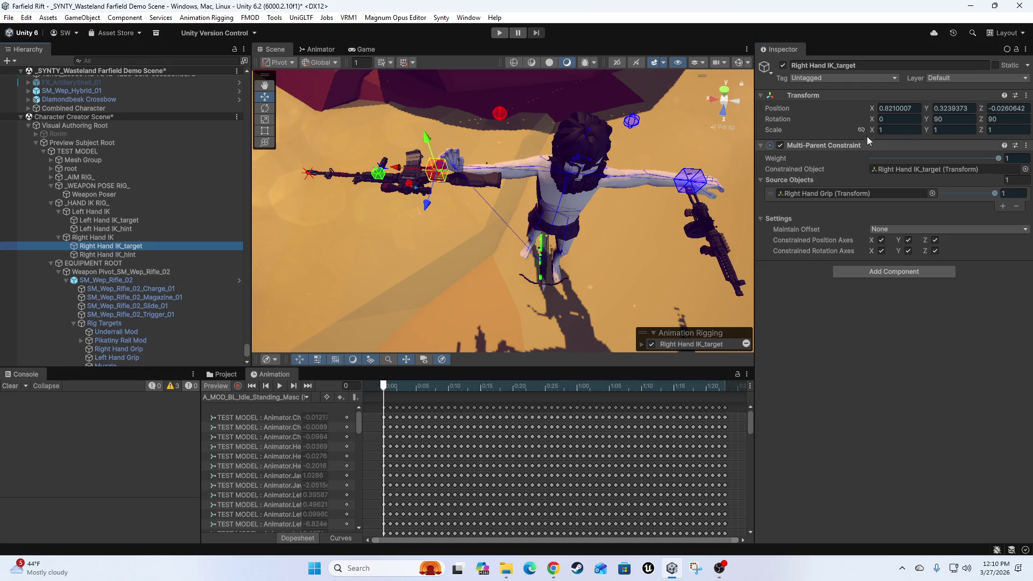
Cancel the accidental X position edit, toggle rotate and move tools, and select Weapon Poser.
{"action": "left_click", "coordinate": [897, 108]}
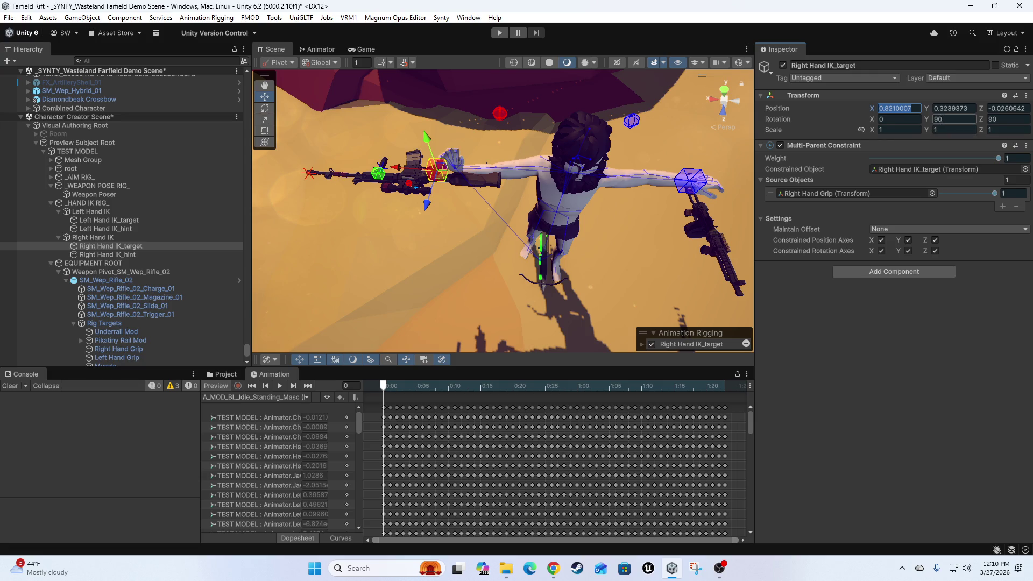
{"action": "type", "text": "e"}
{"action": "key", "text": "Escape"}
{"action": "key", "text": "e"}
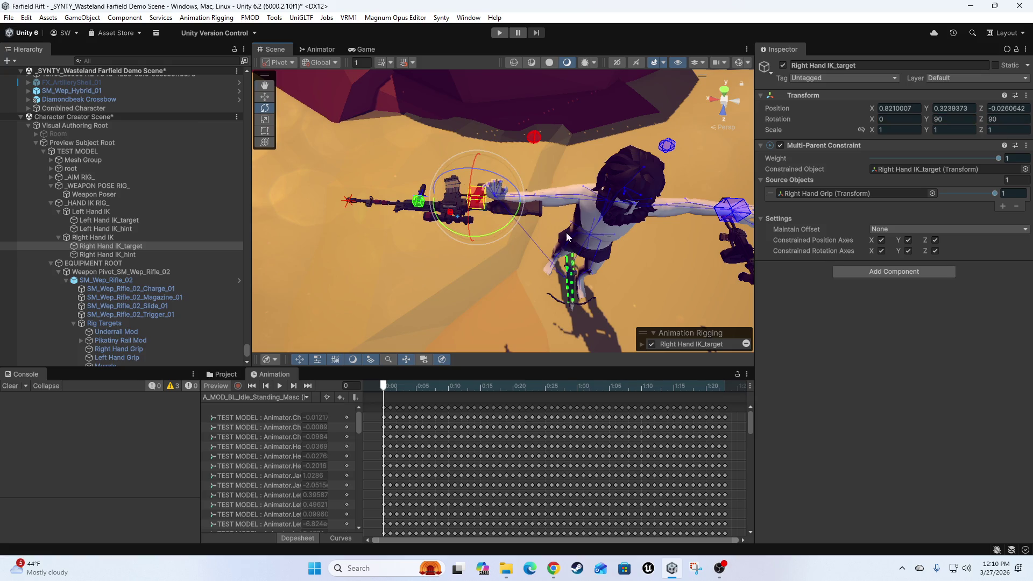
{"action": "key", "text": "w"}
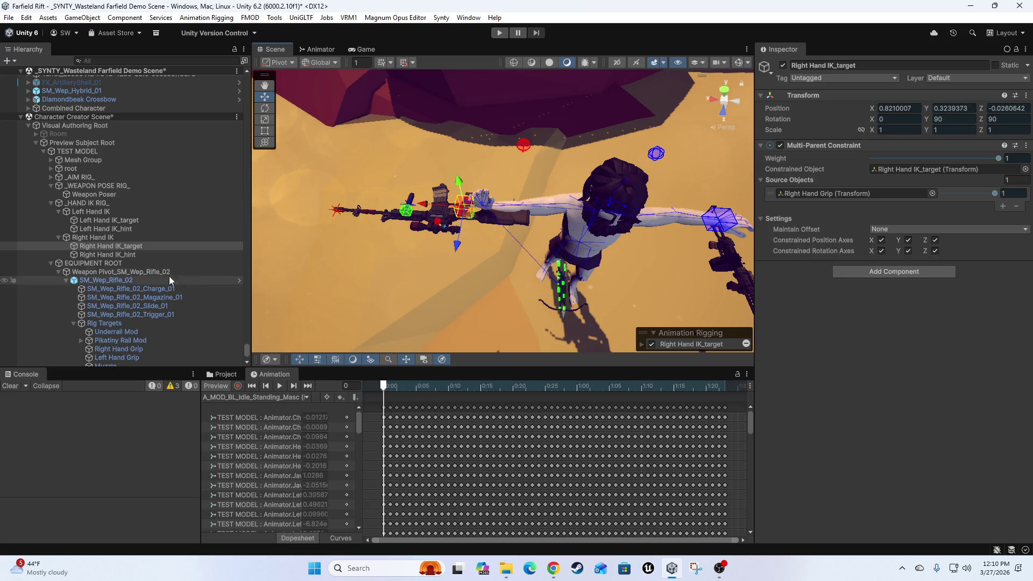
{"action": "left_click", "coordinate": [99, 195]}
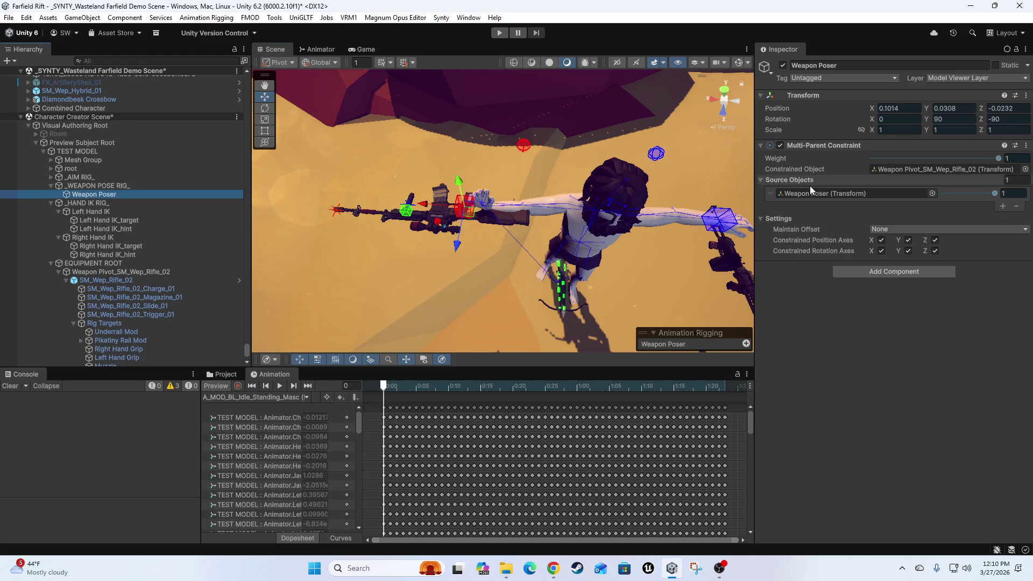
Move the Weapon Poser to drop the rifle lower in front of the character, then save the scene.
{"action": "mouse_move", "coordinate": [468, 215]}
{"action": "left_mouse_down"}
{"action": "mouse_move", "coordinate": [516, 245]}
{"action": "mouse_move", "coordinate": [626, 280]}
{"action": "left_mouse_up"}
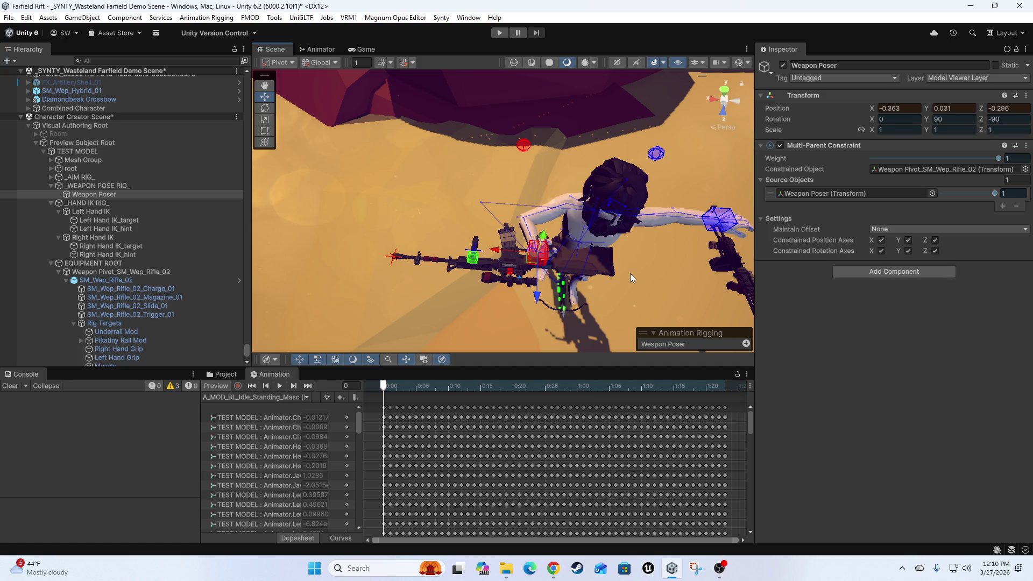
{"action": "left_click", "coordinate": [9, 18]}
{"action": "left_click", "coordinate": [30, 70]}
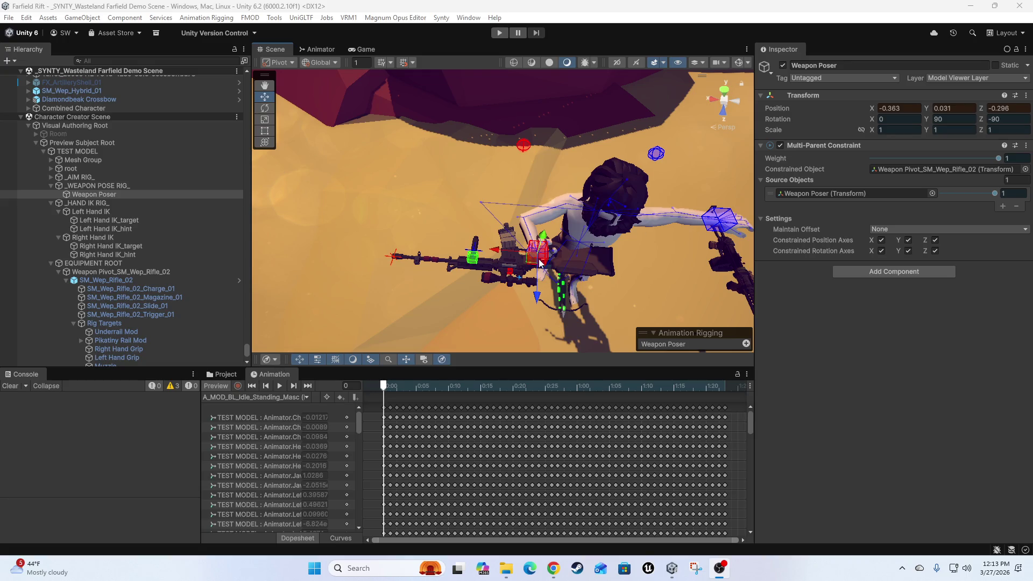
Set the Weapon Poser's Position to 0, 0, 0.
{"action": "left_click", "coordinate": [907, 108]}
{"action": "type", "text": "0"}
{"action": "key", "text": "Tab"}
{"action": "type", "text": "0"}
{"action": "key", "text": "Tab"}
{"action": "type", "text": "0"}
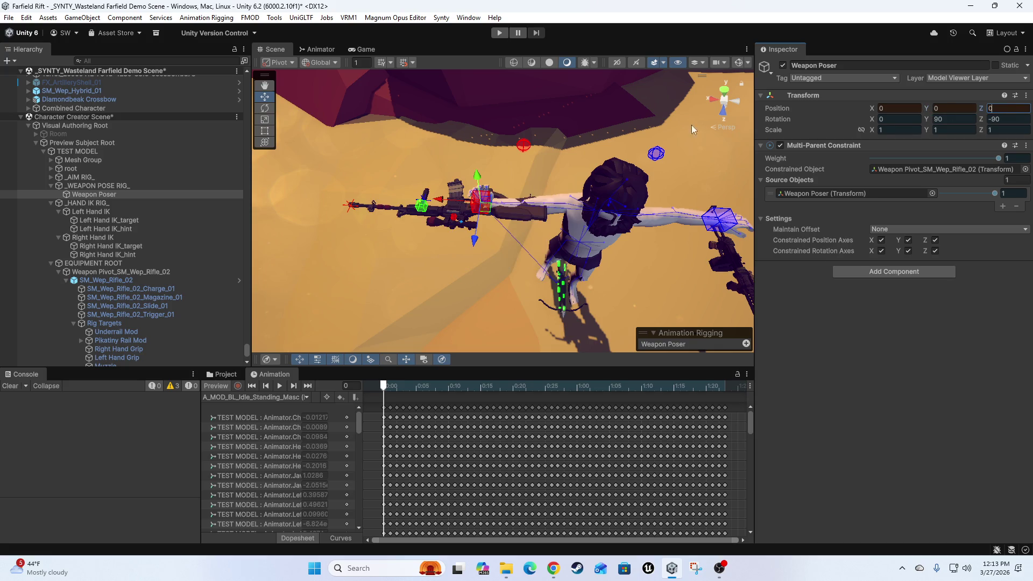
Orbit close to the rifle and hand, then inspect Right Hand IK_target and Right Hand IK.
{"action": "scroll", "coordinate": [461, 148], "scroll_direction": "up", "scroll_amount": 5}
{"action": "mouse_move", "coordinate": [480, 188]}
{"action": "left_mouse_down"}
{"action": "mouse_move", "coordinate": [363, 204]}
{"action": "mouse_move", "coordinate": [425, 172]}
{"action": "mouse_move", "coordinate": [437, 153]}
{"action": "mouse_move", "coordinate": [461, 156]}
{"action": "mouse_move", "coordinate": [529, 201]}
{"action": "mouse_move", "coordinate": [511, 217]}
{"action": "mouse_move", "coordinate": [535, 295]}
{"action": "left_mouse_up"}
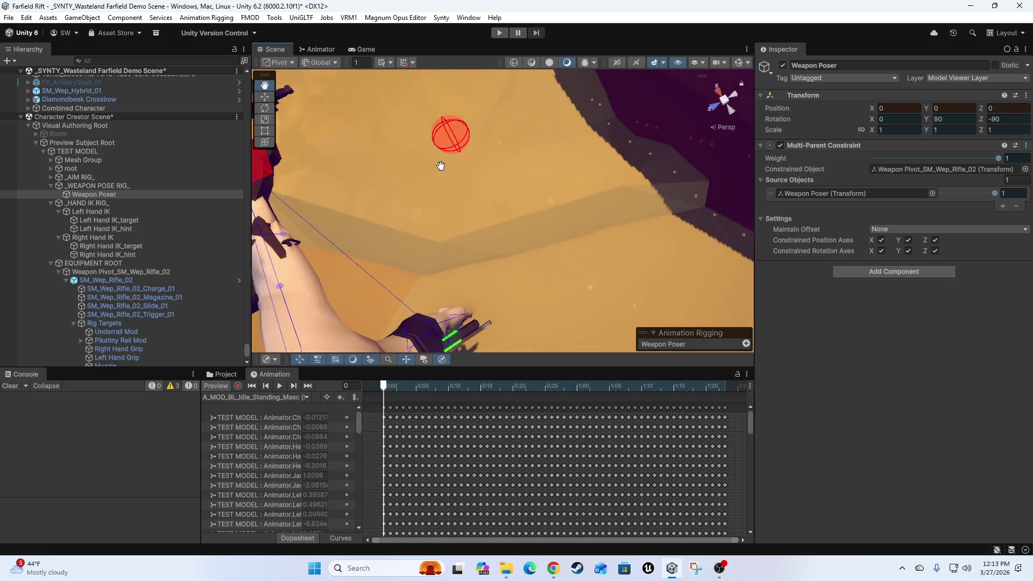
{"action": "key", "text": "e"}
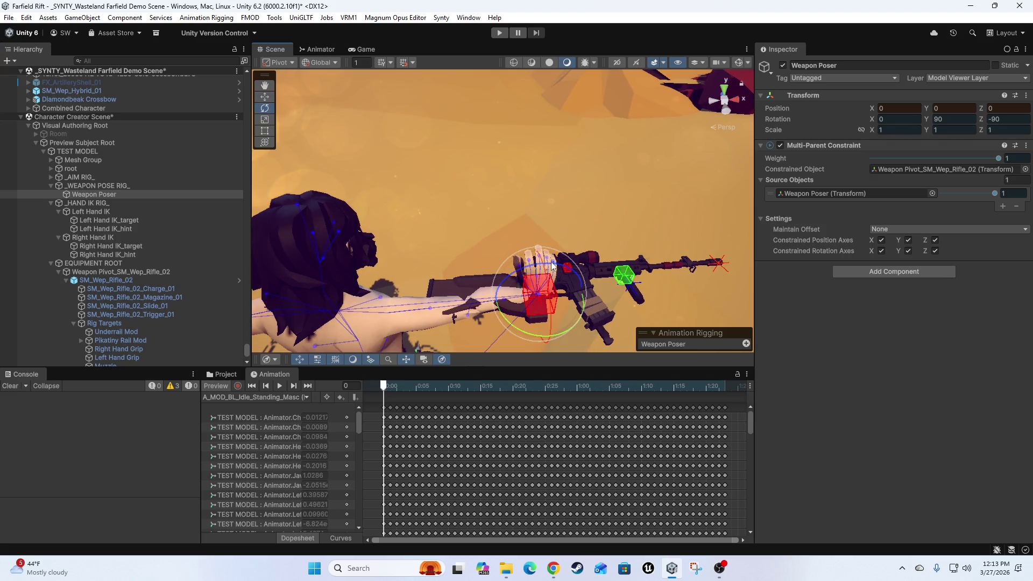
{"action": "left_click", "coordinate": [535, 295]}
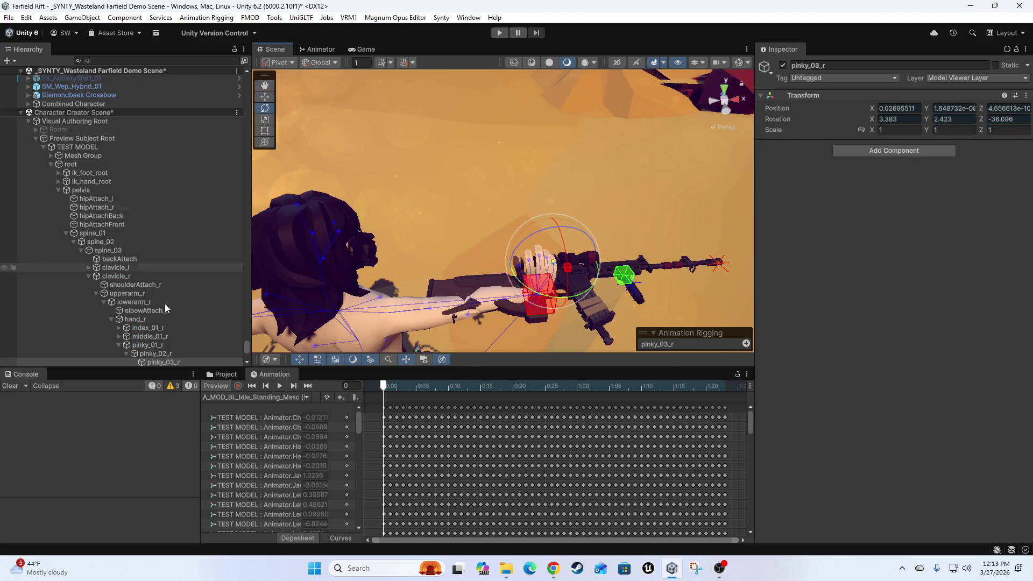
{"action": "scroll", "coordinate": [134, 244], "scroll_direction": "down", "scroll_amount": 10}
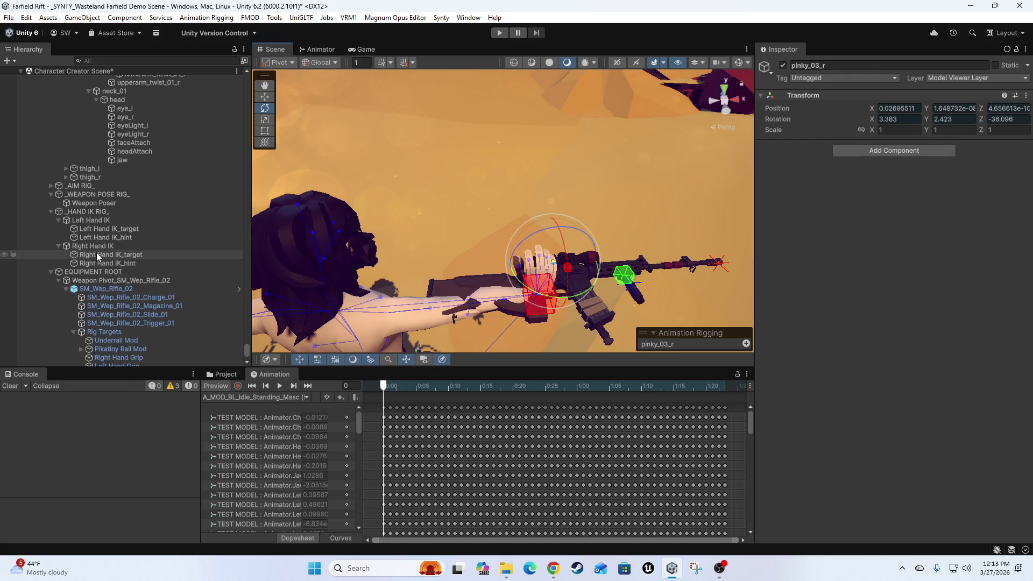
{"action": "left_click", "coordinate": [99, 255]}
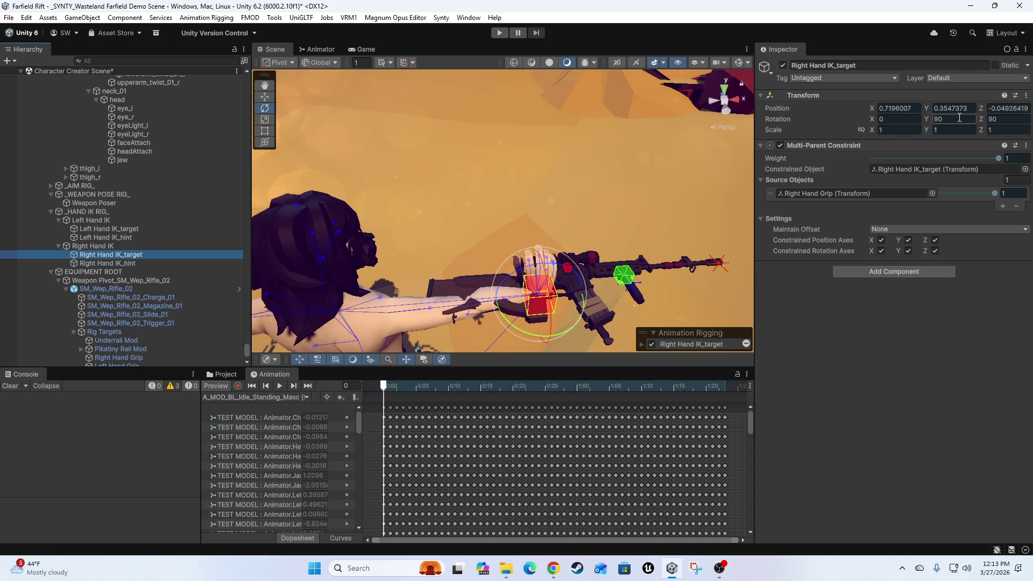
{"action": "left_click", "coordinate": [992, 119]}
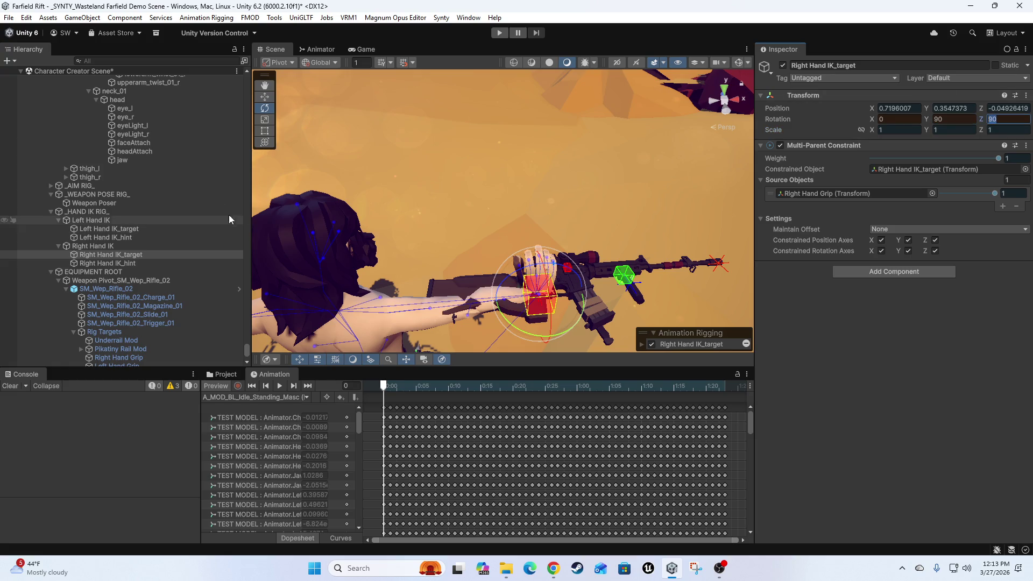
{"action": "left_click", "coordinate": [102, 247]}
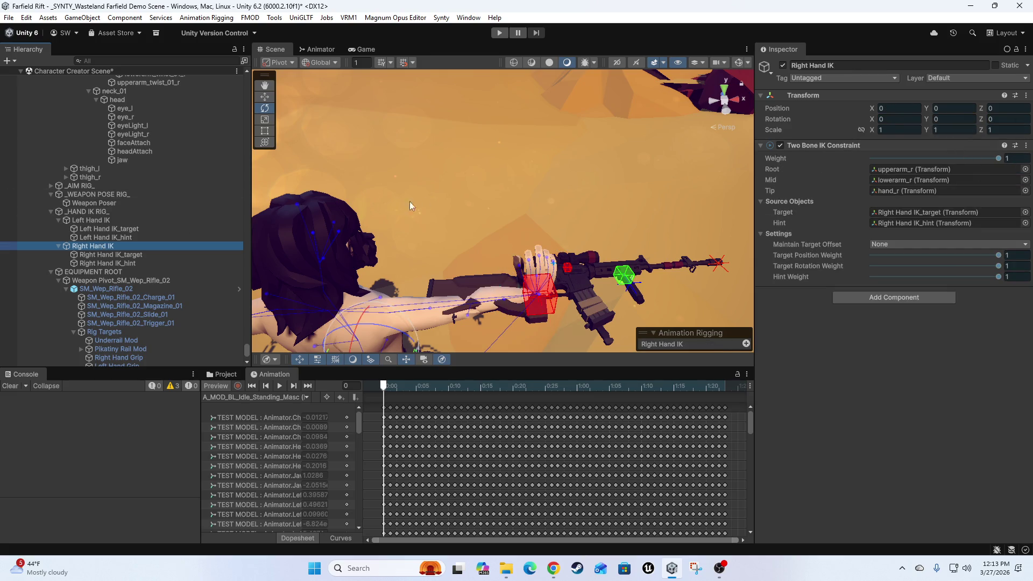
{"action": "scroll", "coordinate": [512, 186], "scroll_direction": "down", "scroll_amount": 5}
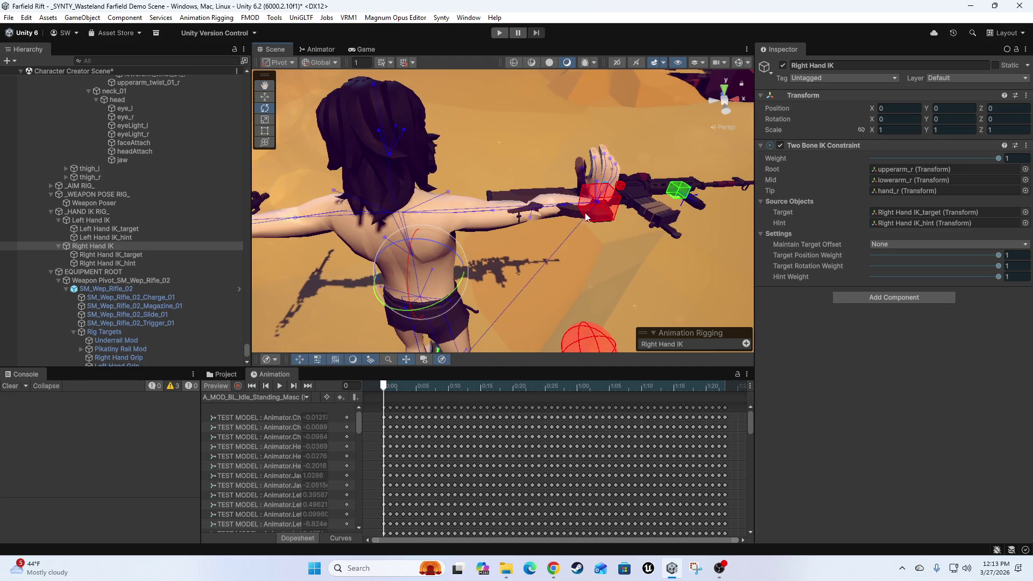
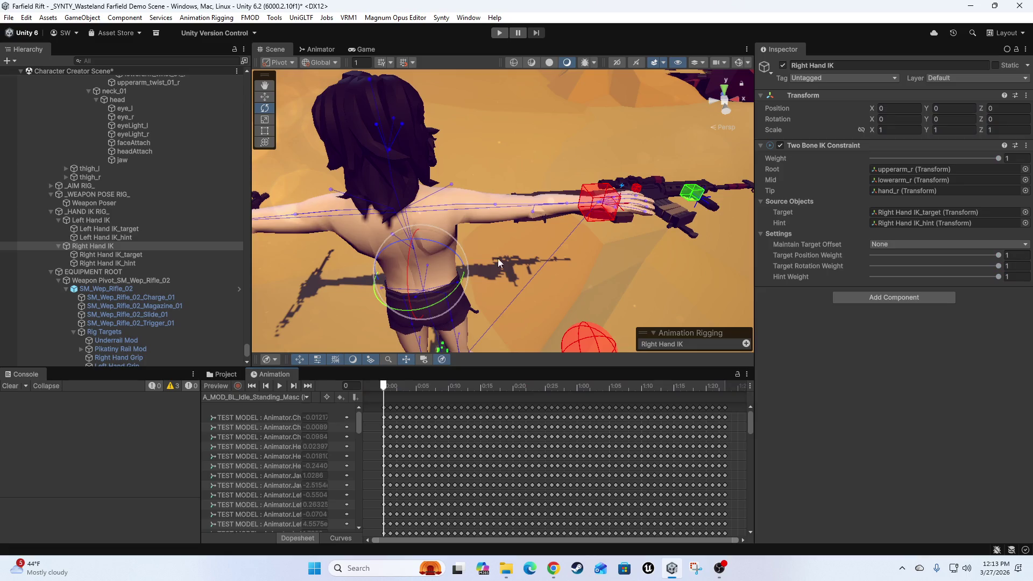
Test-move the Weapon Poser and undo it, then toggle the animation preview pose on and off.
{"action": "mouse_move", "coordinate": [575, 256]}
{"action": "left_mouse_down"}
{"action": "mouse_move", "coordinate": [415, 230]}
{"action": "mouse_move", "coordinate": [512, 262]}
{"action": "mouse_move", "coordinate": [335, 289]}
{"action": "left_mouse_up"}
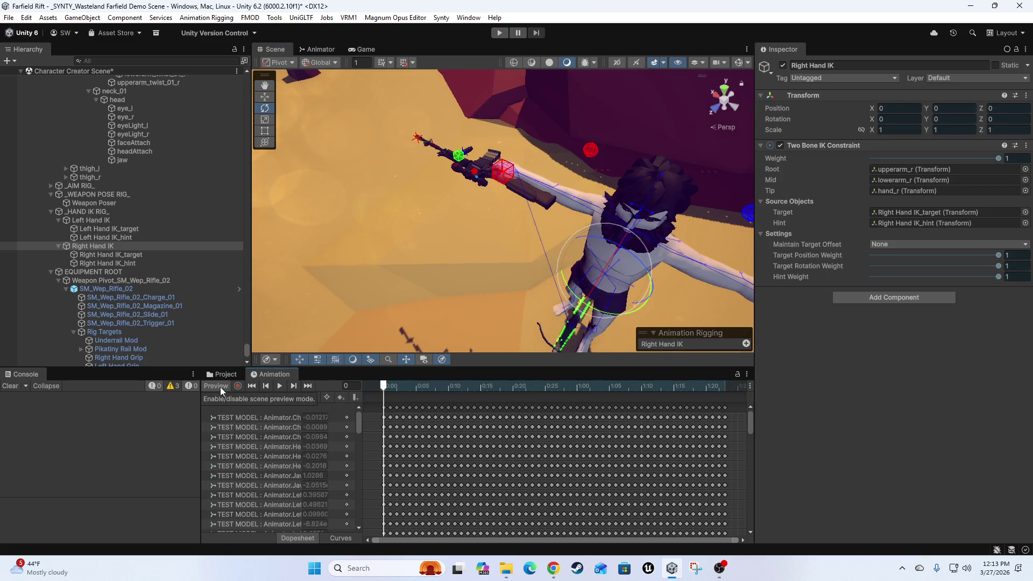
{"action": "mouse_move", "coordinate": [447, 291]}
{"action": "left_mouse_down"}
{"action": "mouse_move", "coordinate": [491, 239]}
{"action": "mouse_move", "coordinate": [489, 212]}
{"action": "mouse_move", "coordinate": [516, 232]}
{"action": "left_mouse_up"}
{"action": "scroll", "coordinate": [137, 243], "scroll_direction": "down", "scroll_amount": 3}
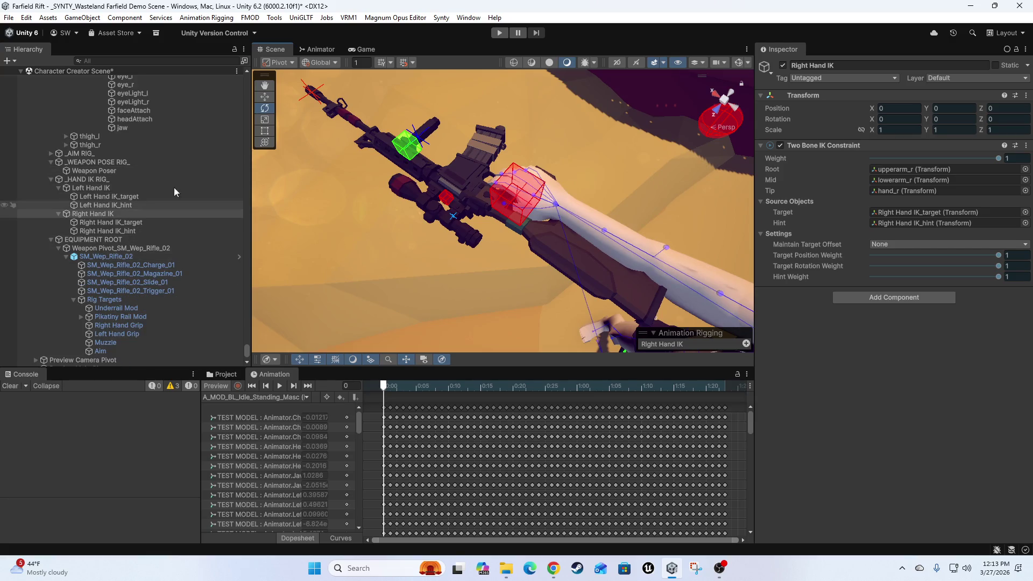
{"action": "left_click", "coordinate": [102, 171]}
{"action": "key", "text": "w"}
{"action": "left_click_drag", "start_coordinate": [522, 207], "coordinate": [507, 219]}
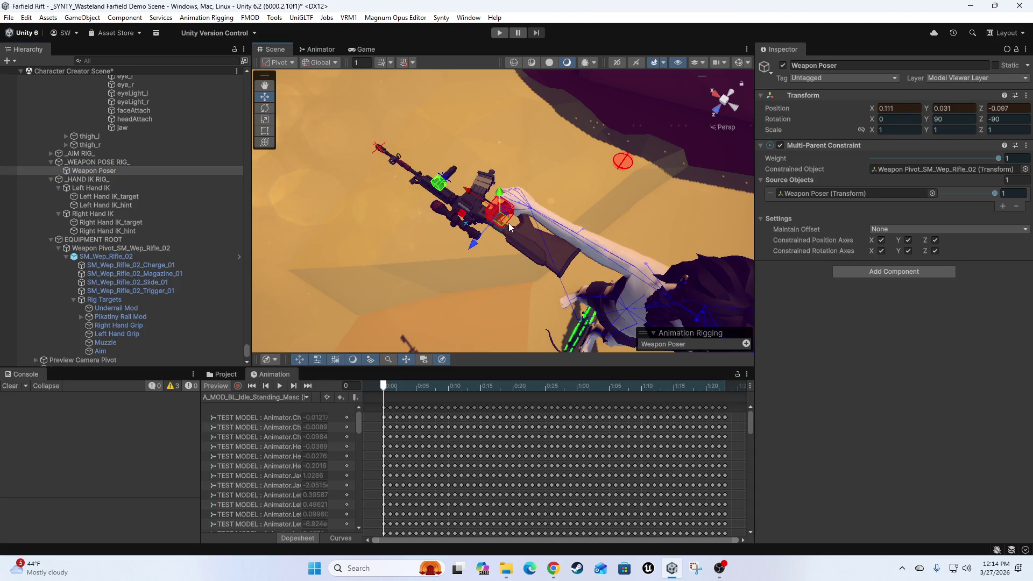
{"action": "key", "text": "ctrl+z"}
{"action": "left_click", "coordinate": [215, 386]}
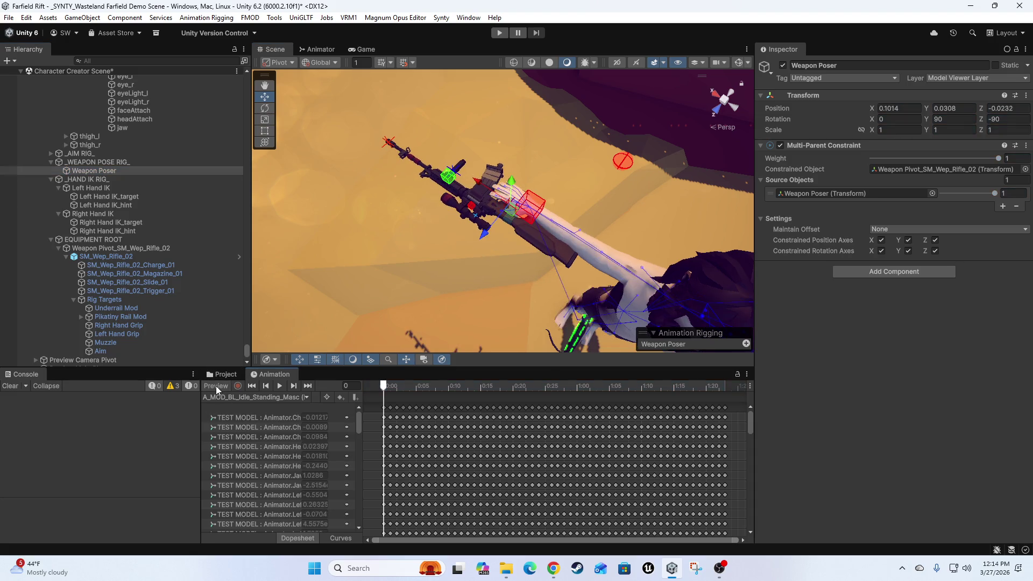
{"action": "left_click", "coordinate": [215, 386]}
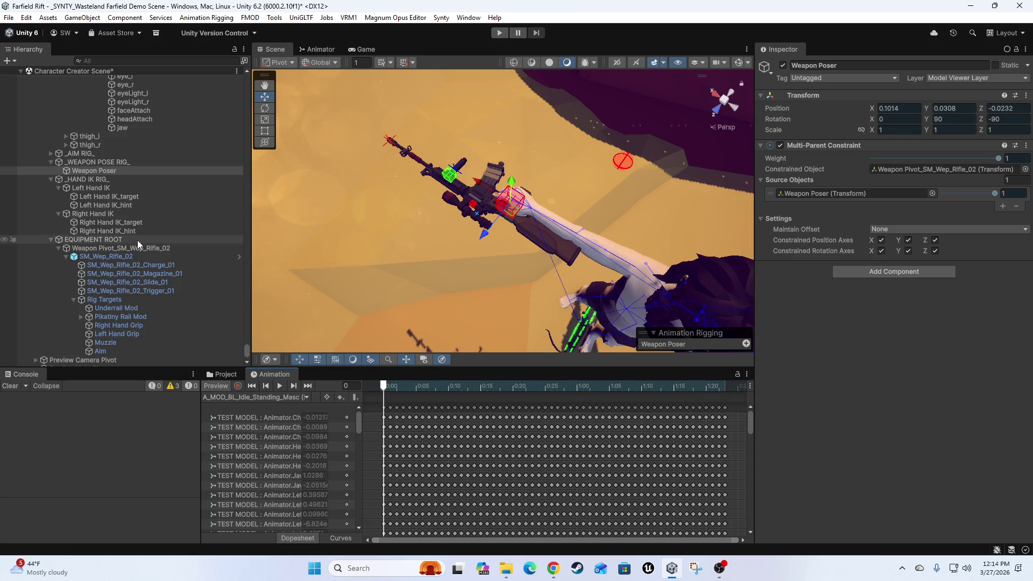
From a front view, slide the rifle along X via Weapon Poser, undo, and toggle the preview.
{"action": "scroll", "coordinate": [139, 250], "scroll_direction": "down", "scroll_amount": 3}
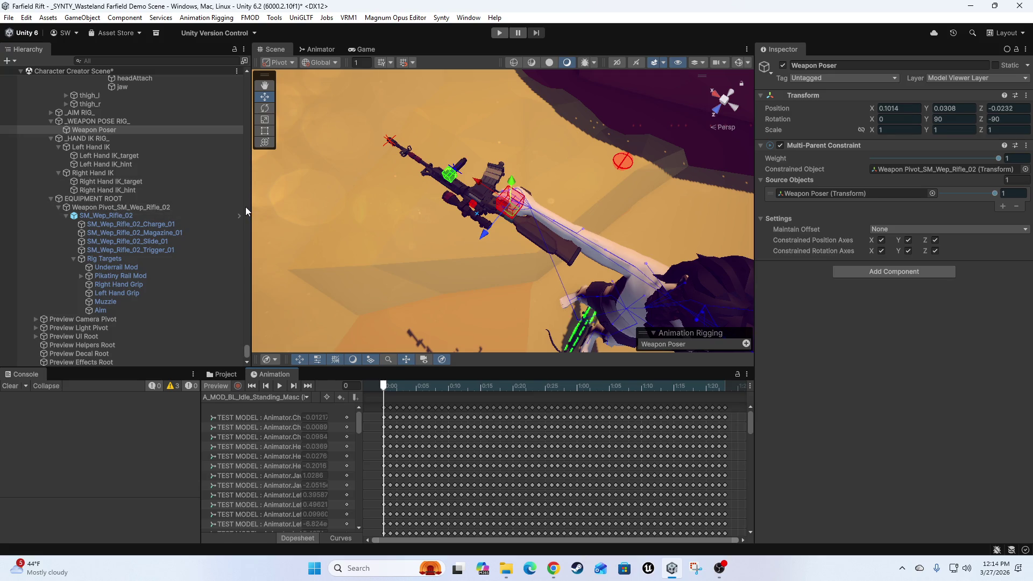
{"action": "mouse_move", "coordinate": [503, 185]}
{"action": "left_mouse_down"}
{"action": "mouse_move", "coordinate": [490, 214]}
{"action": "mouse_move", "coordinate": [445, 185]}
{"action": "mouse_move", "coordinate": [539, 189]}
{"action": "mouse_move", "coordinate": [580, 171]}
{"action": "mouse_move", "coordinate": [549, 222]}
{"action": "mouse_move", "coordinate": [573, 228]}
{"action": "left_mouse_up"}
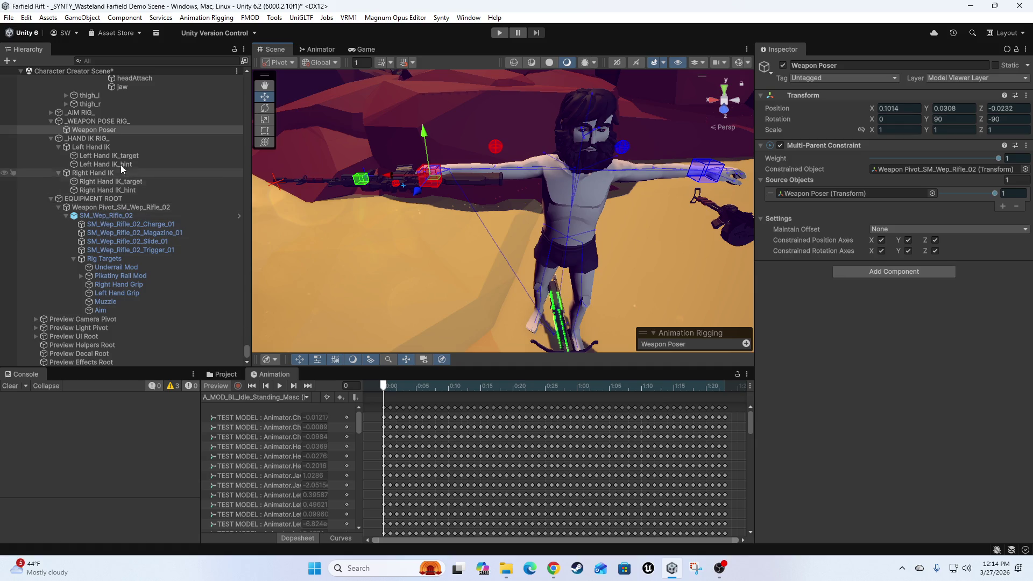
{"action": "left_click", "coordinate": [85, 128]}
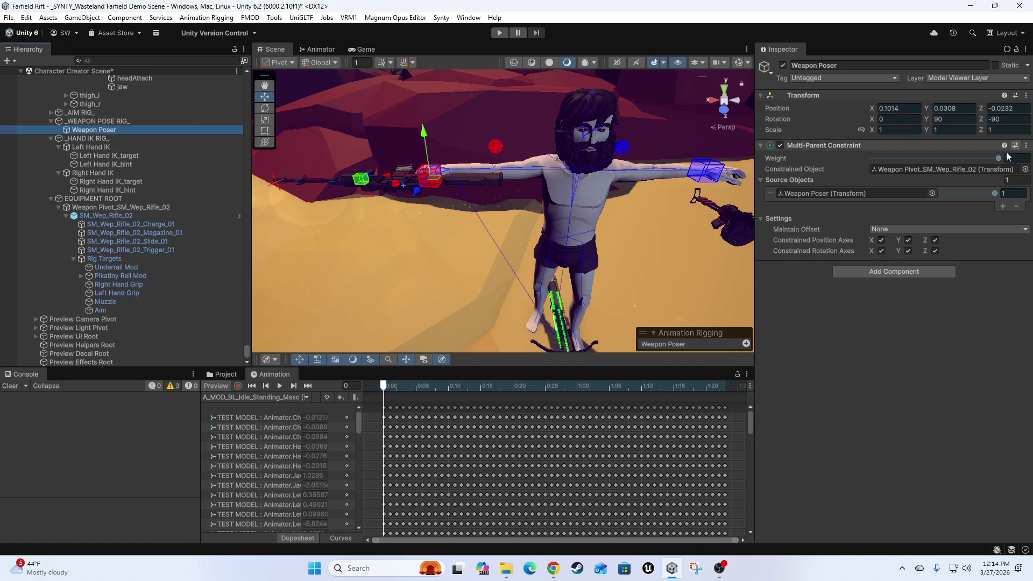
{"action": "mouse_move", "coordinate": [387, 177]}
{"action": "left_mouse_down"}
{"action": "mouse_move", "coordinate": [367, 179]}
{"action": "mouse_move", "coordinate": [377, 182]}
{"action": "left_mouse_up"}
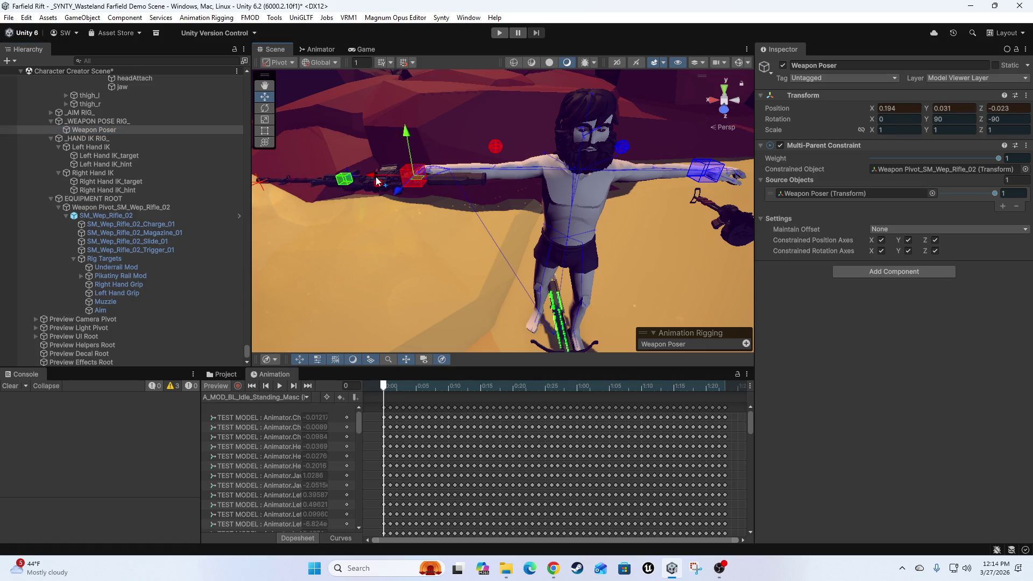
{"action": "key", "text": "ctrl+z"}
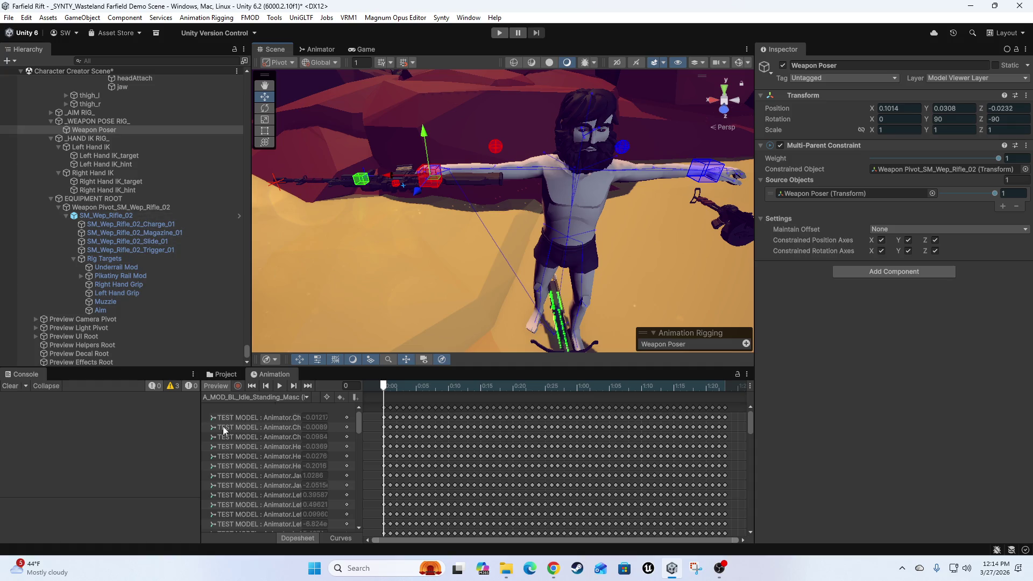
{"action": "left_click", "coordinate": [220, 386]}
Inspect EQUIPMENT ROOT, Weapon Pivot_SM_Wep_Rifle_02 and the SM_Wep_Rifle_02 mesh.
{"action": "left_click", "coordinate": [88, 199]}
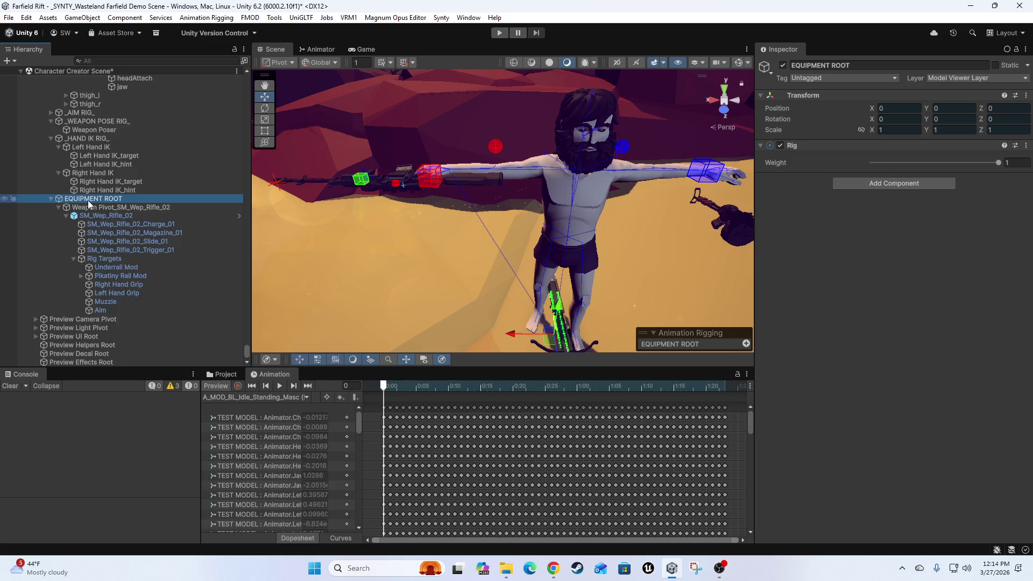
{"action": "left_click", "coordinate": [90, 208]}
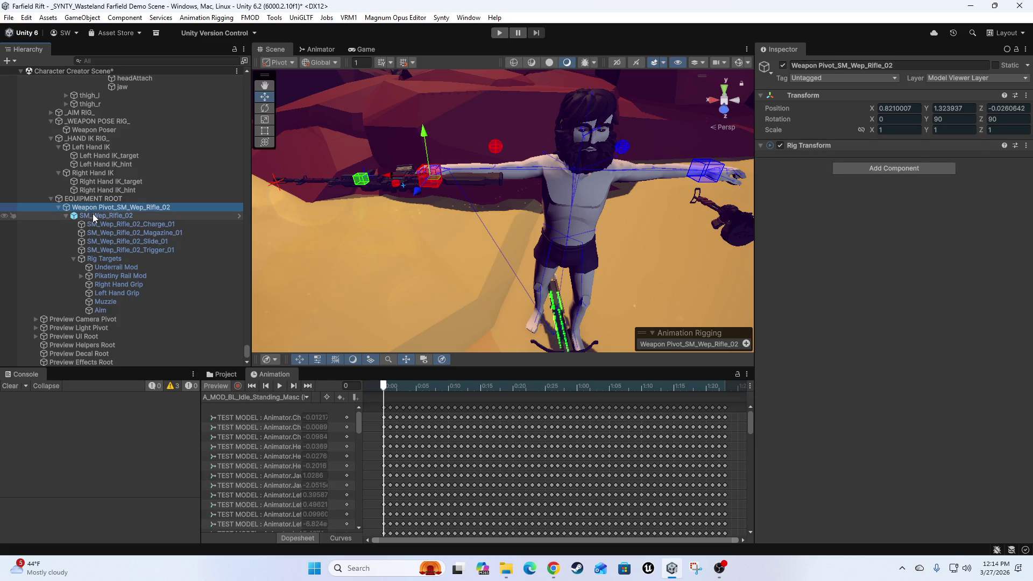
{"action": "left_click", "coordinate": [92, 215]}
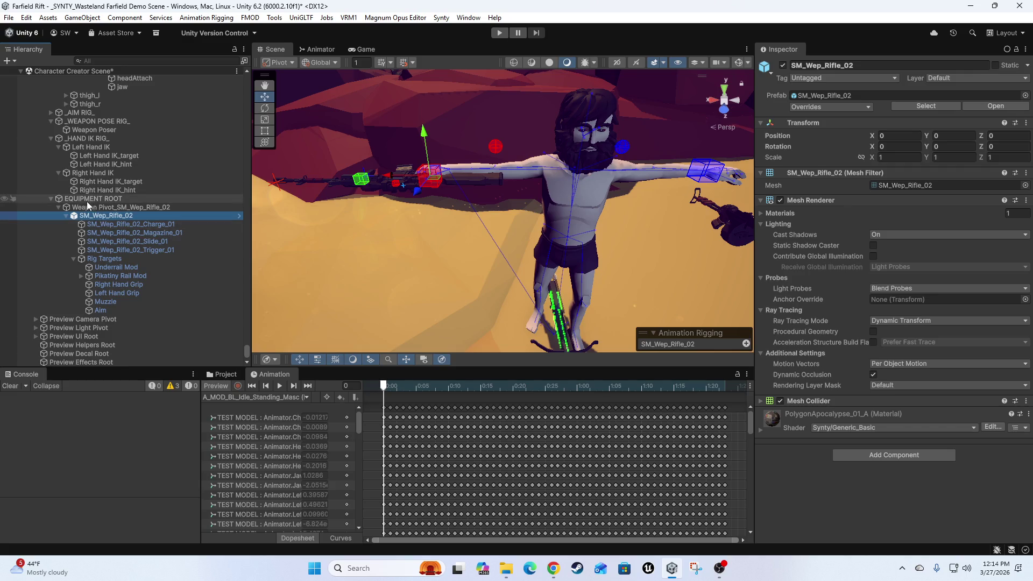
{"action": "left_click", "coordinate": [69, 199]}
{"action": "scroll", "coordinate": [92, 210], "scroll_direction": "up", "scroll_amount": 3}
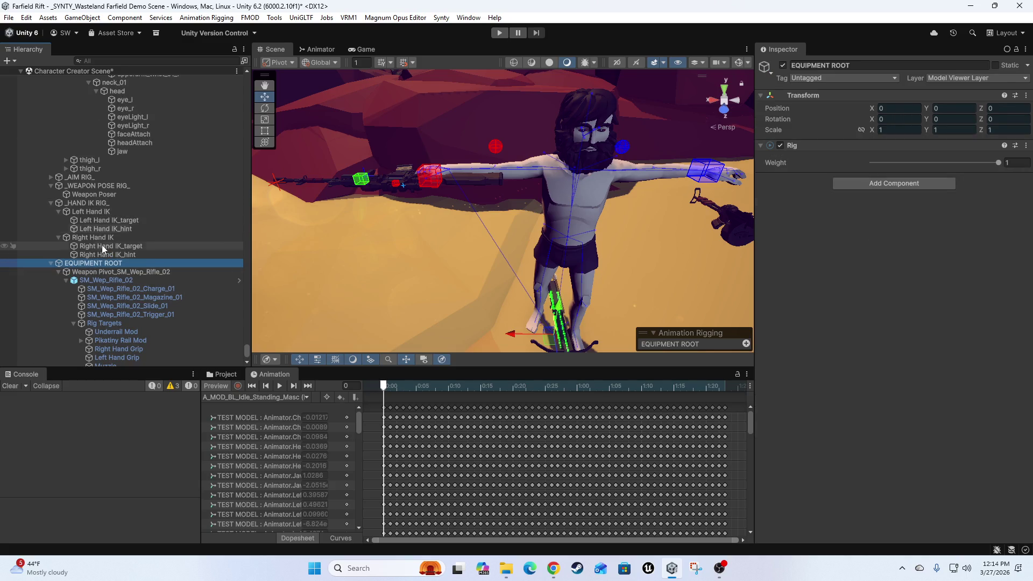
{"action": "left_click", "coordinate": [211, 386]}
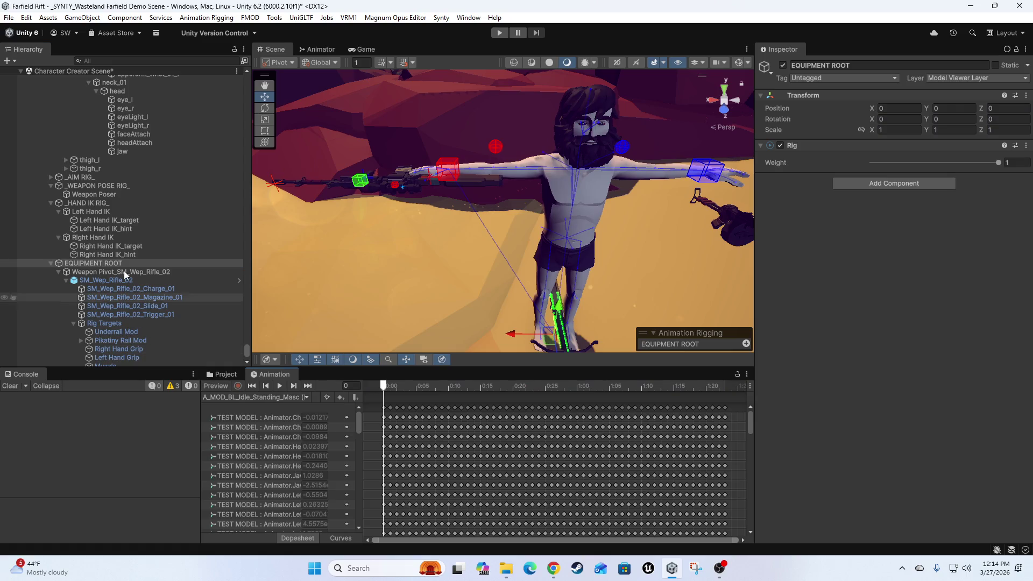
Check the Right Hand IK_target constraint and locate its Right Hand Grip source.
{"action": "left_click", "coordinate": [113, 246]}
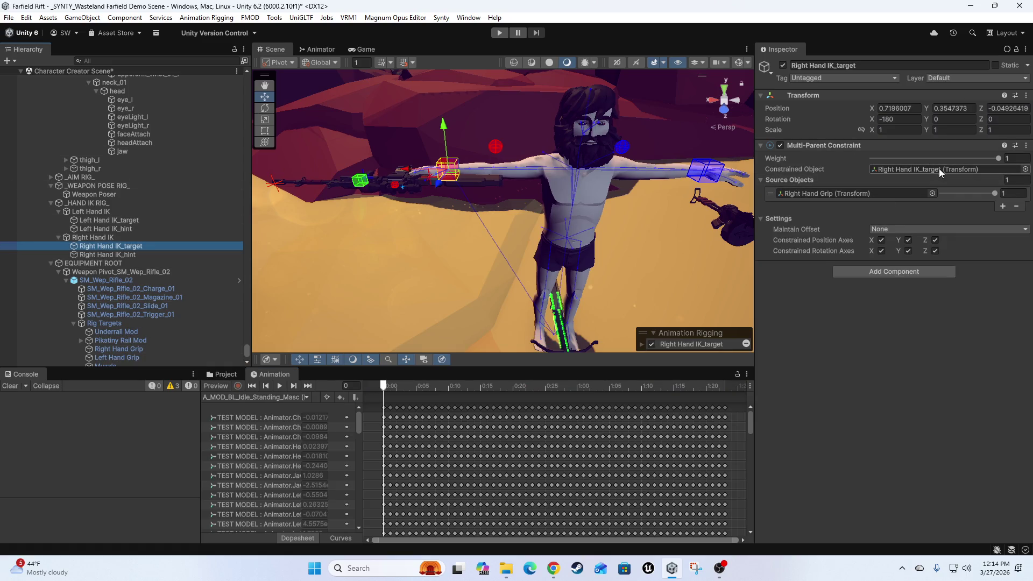
{"action": "left_click", "coordinate": [810, 192]}
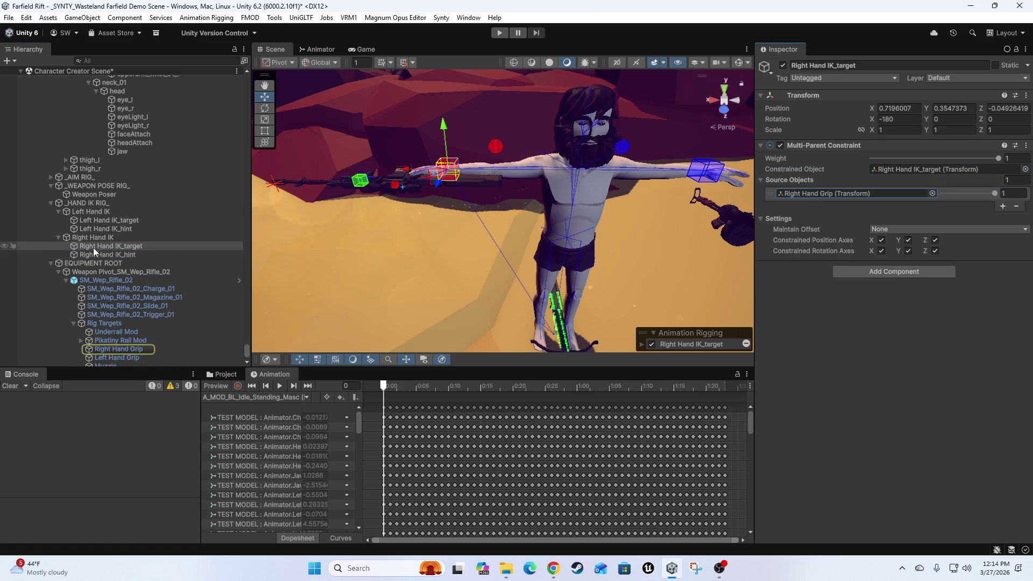
{"action": "left_click", "coordinate": [87, 263]}
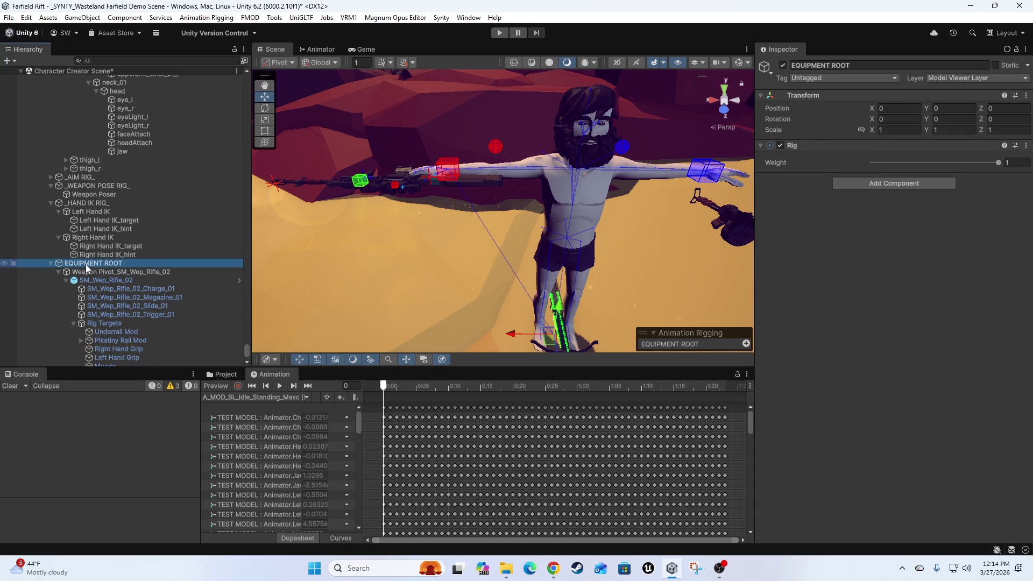
{"action": "left_click", "coordinate": [102, 271]}
{"action": "left_click", "coordinate": [101, 282]}
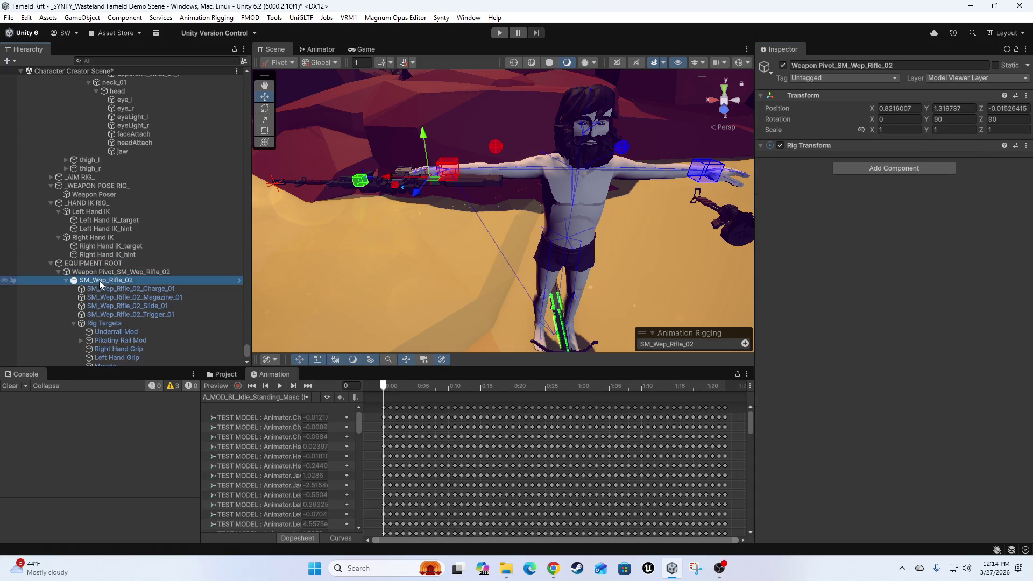
Inspect the Right Hand IK constraint and its Right Hand IK_target, then the Weapon Poser constraint.
{"action": "left_click", "coordinate": [76, 205]}
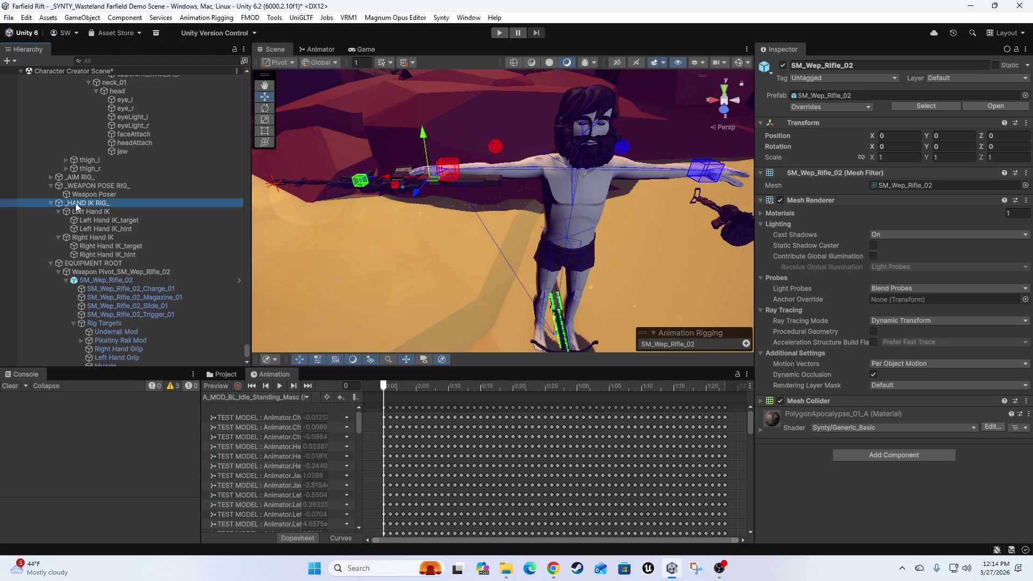
{"action": "left_click", "coordinate": [92, 239]}
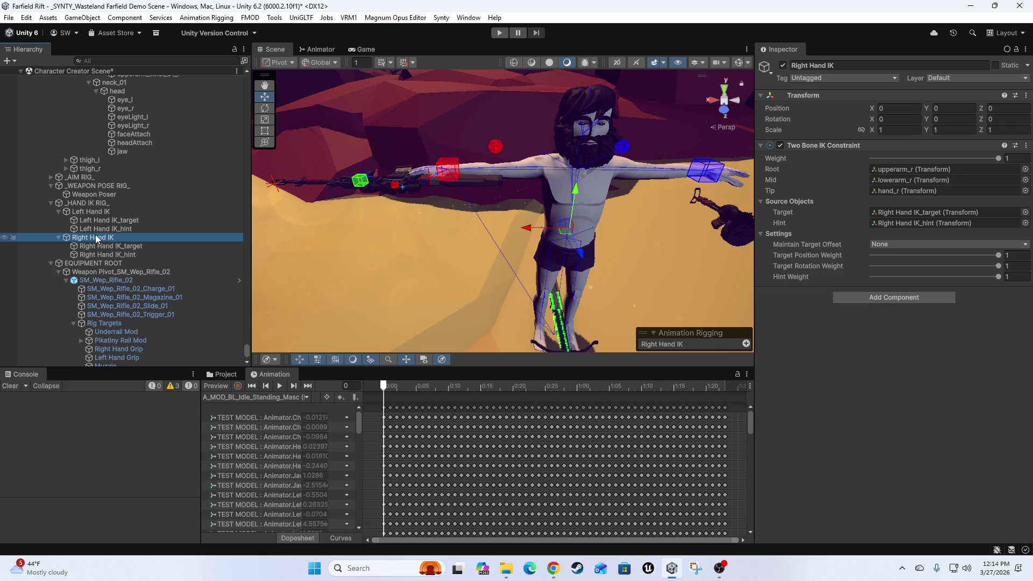
{"action": "left_click", "coordinate": [915, 212]}
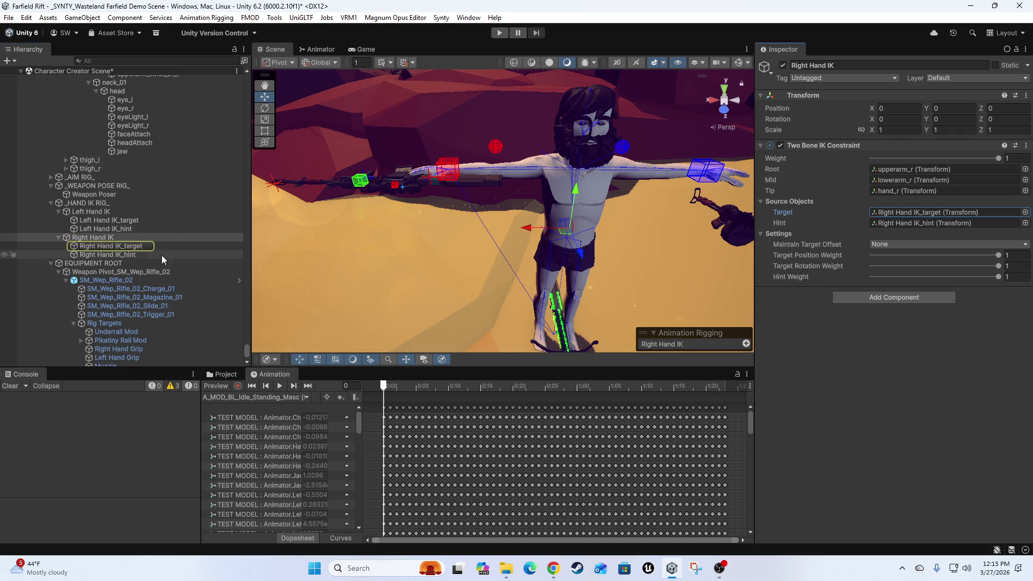
{"action": "left_click", "coordinate": [88, 194]}
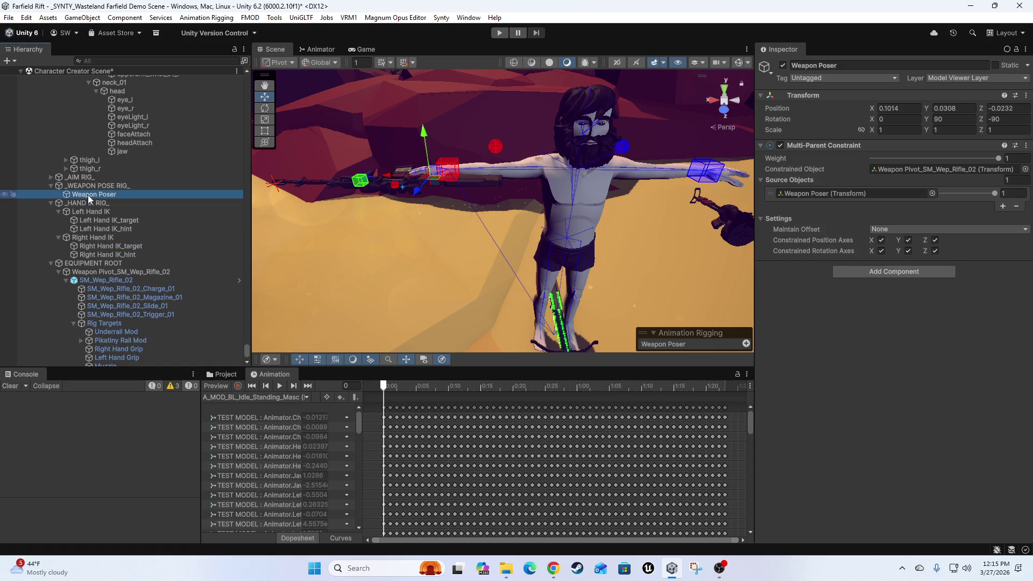
{"action": "left_click", "coordinate": [95, 187]}
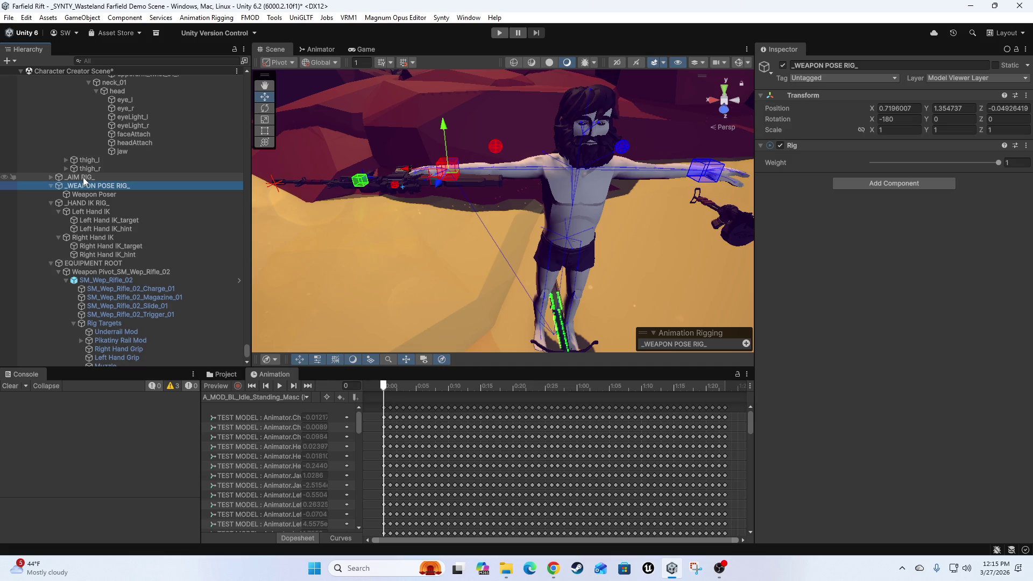
Zoom closer to the rifle and re-inspect the rifle mesh, Weapon Pivot and EQUIPMENT ROOT.
{"action": "scroll", "coordinate": [357, 237], "scroll_direction": "up", "scroll_amount": 2}
{"action": "mouse_move", "coordinate": [357, 237]}
{"action": "left_mouse_down"}
{"action": "mouse_move", "coordinate": [429, 201]}
{"action": "mouse_move", "coordinate": [411, 219]}
{"action": "mouse_move", "coordinate": [531, 227]}
{"action": "left_mouse_up"}
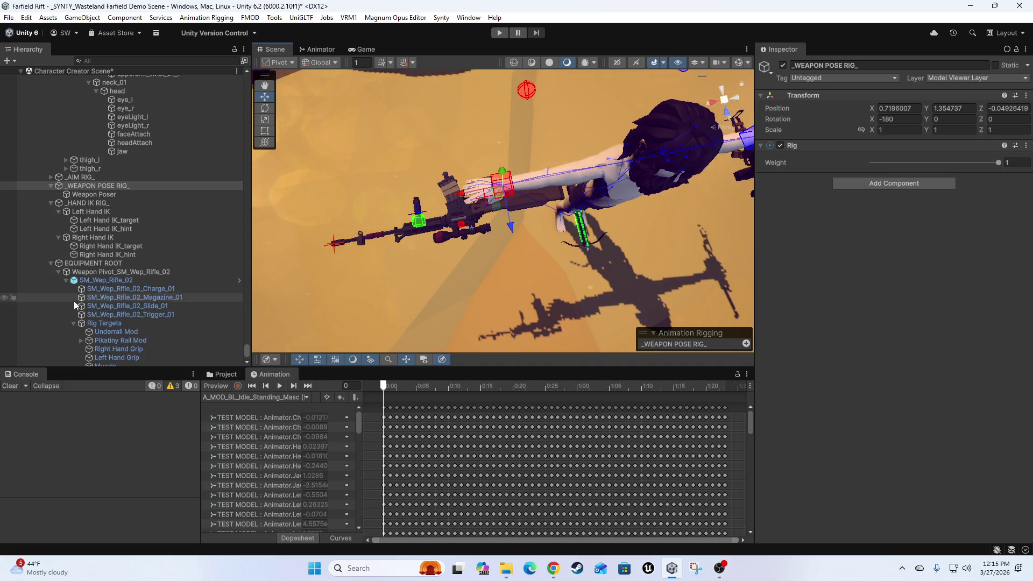
{"action": "scroll", "coordinate": [113, 279], "scroll_direction": "down", "scroll_amount": 3}
{"action": "left_click", "coordinate": [94, 215]}
{"action": "left_click", "coordinate": [94, 209]}
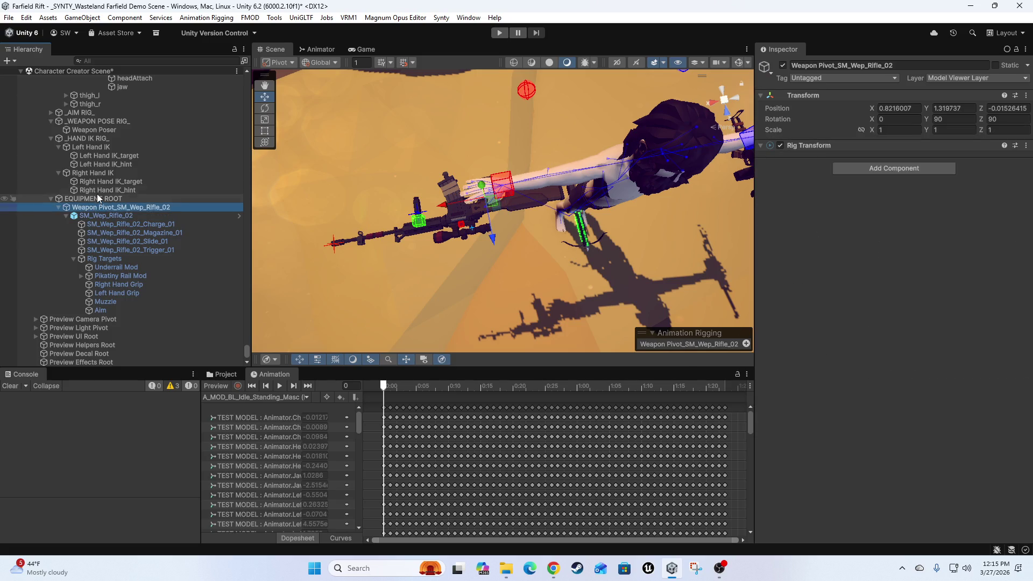
{"action": "left_click", "coordinate": [86, 198]}
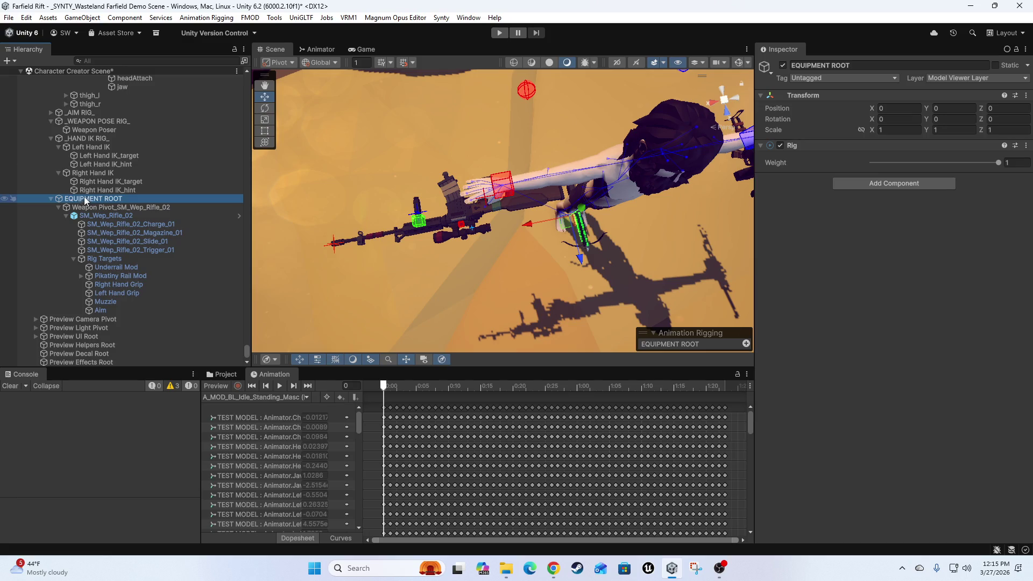
{"action": "left_click_drag", "start_coordinate": [536, 79], "coordinate": [496, 118]}
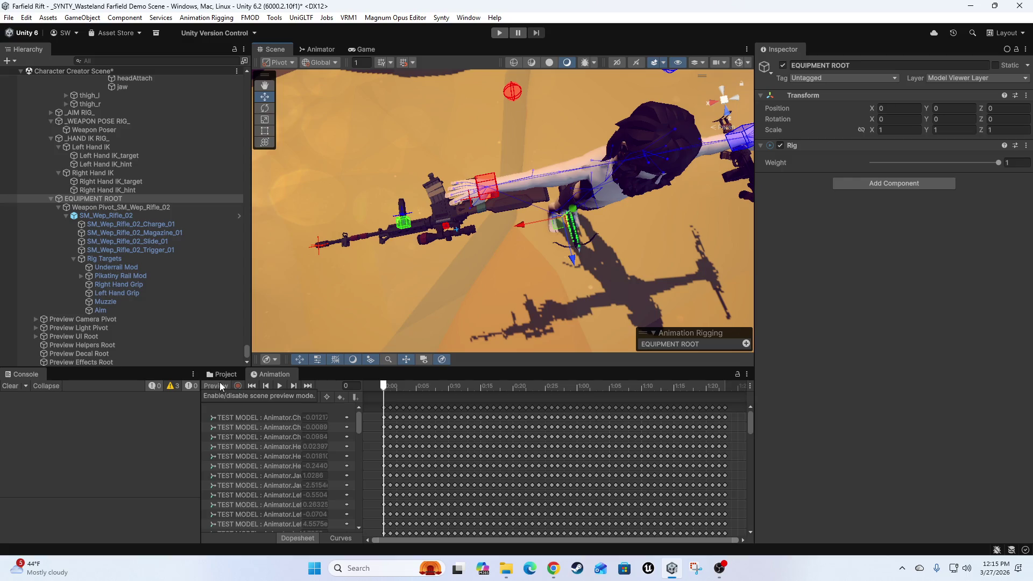
Check the _WEAPON POSE RIG_ layer and the Weapon Poser constraint's source weight.
{"action": "left_click", "coordinate": [94, 122]}
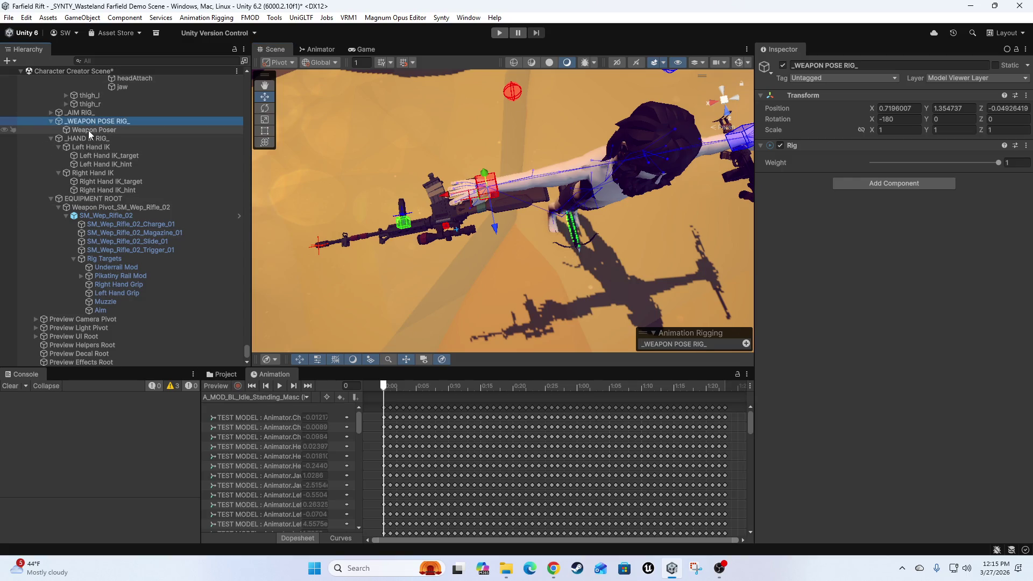
{"action": "left_click", "coordinate": [88, 131]}
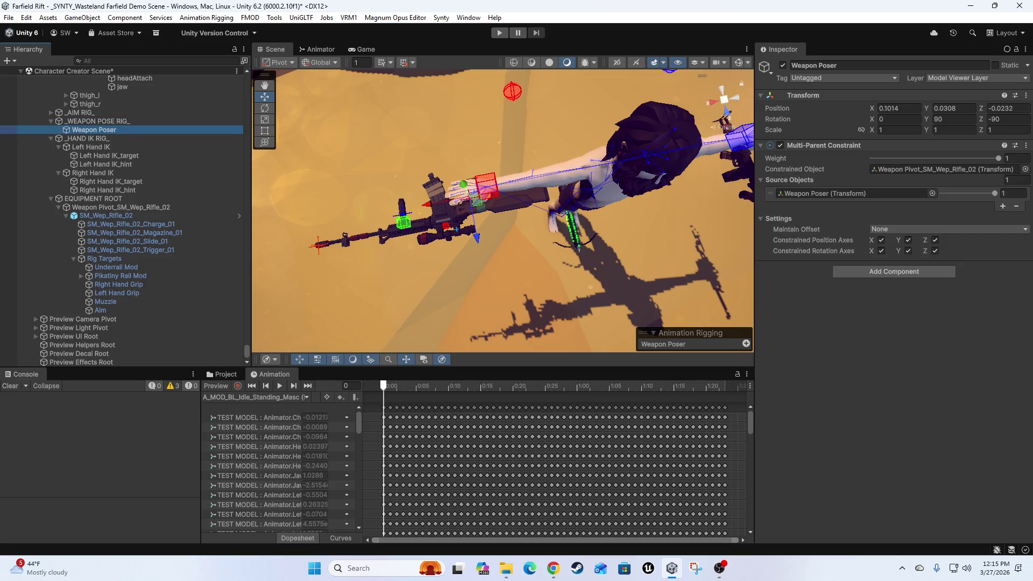
{"action": "mouse_move", "coordinate": [997, 158]}
{"action": "left_mouse_down"}
{"action": "mouse_move", "coordinate": [867, 158]}
{"action": "mouse_move", "coordinate": [999, 158]}
{"action": "left_mouse_up"}
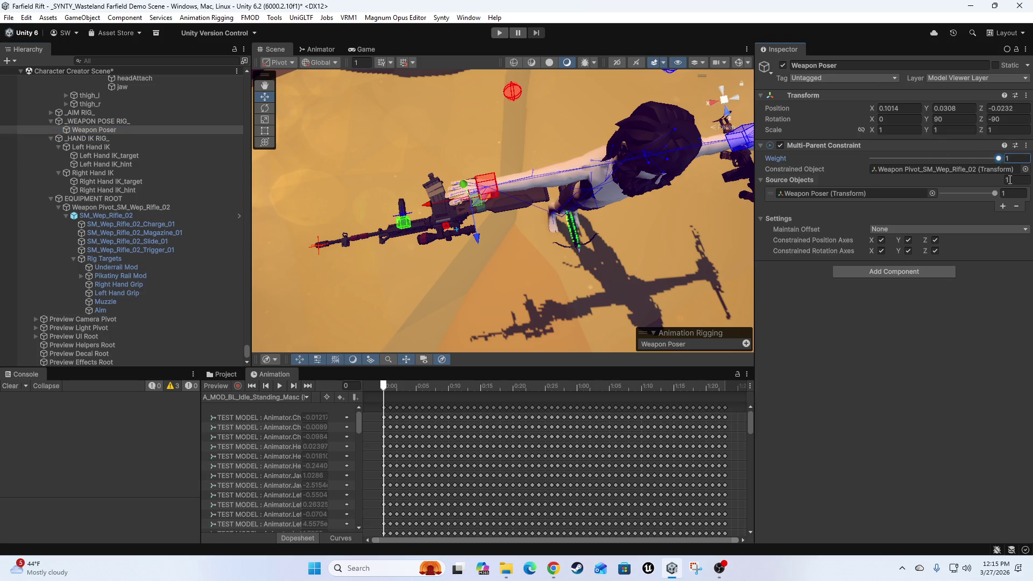
{"action": "left_click", "coordinate": [984, 194]}
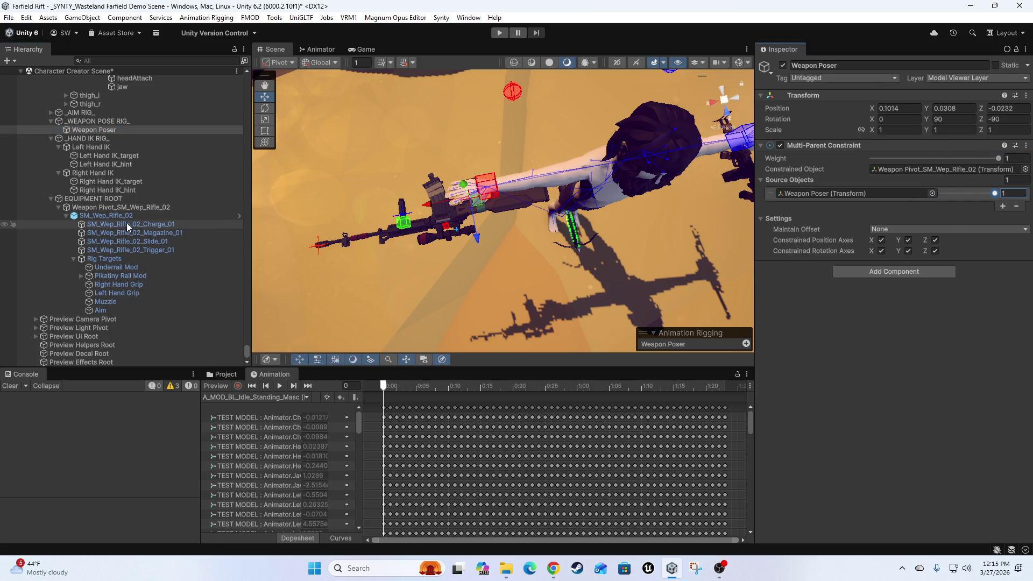
Review the weapon pivot, rifle, EQUIPMENT ROOT, Right Hand IK_target and Right Hand IK in turn.
{"action": "left_click", "coordinate": [108, 209]}
{"action": "left_click", "coordinate": [106, 216]}
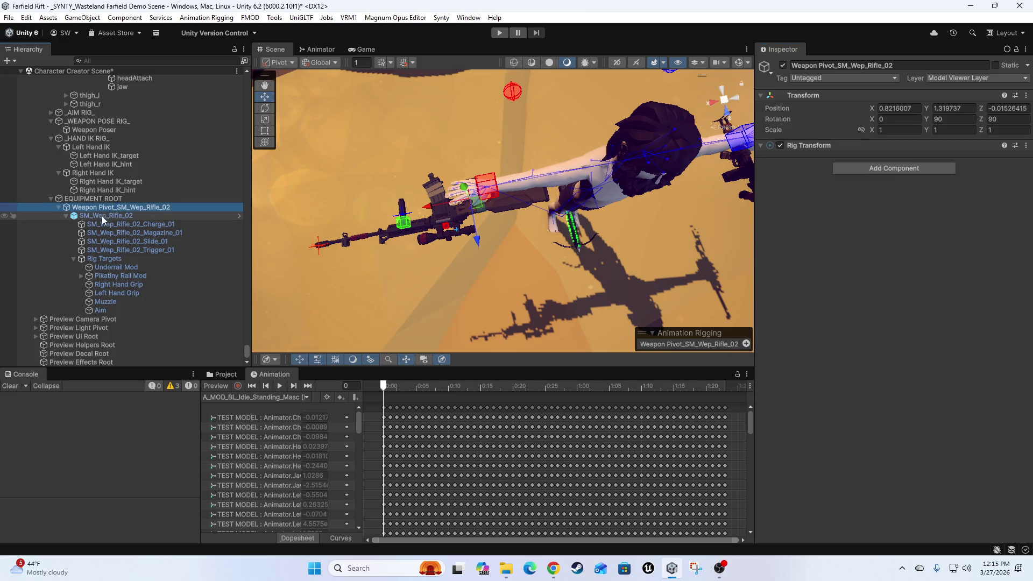
{"action": "left_click", "coordinate": [92, 200]}
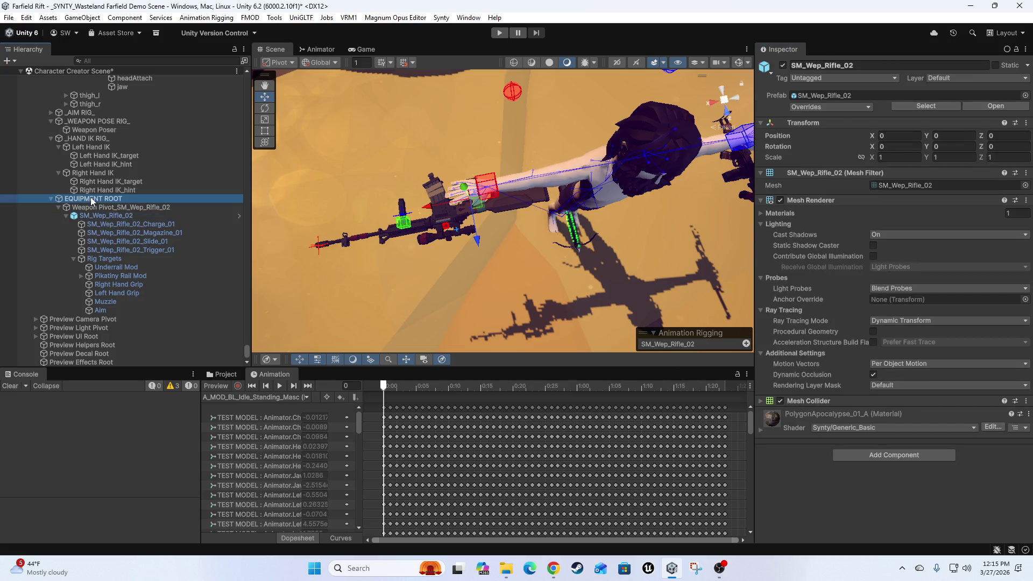
{"action": "left_click", "coordinate": [92, 208]}
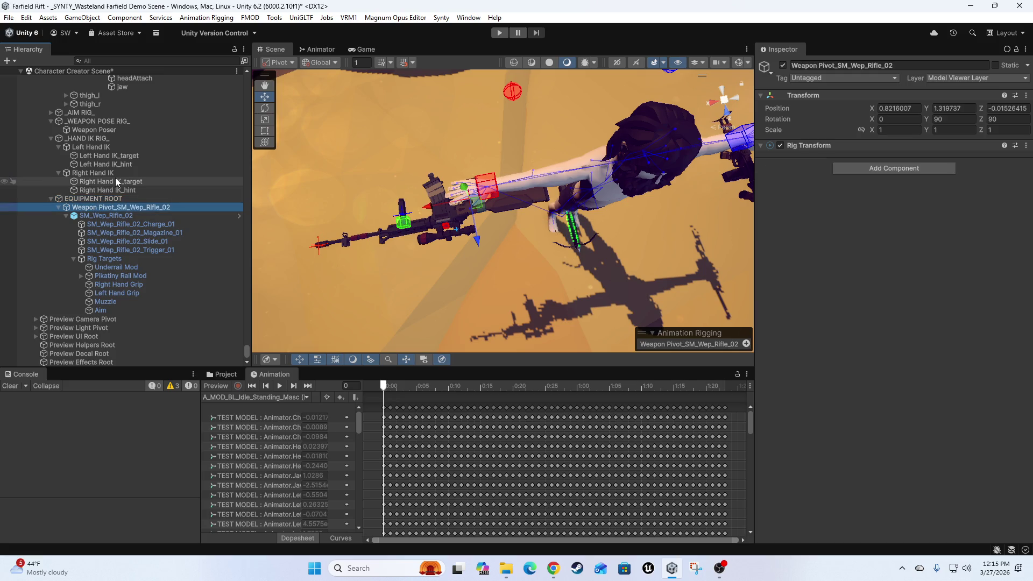
{"action": "left_click", "coordinate": [108, 182]}
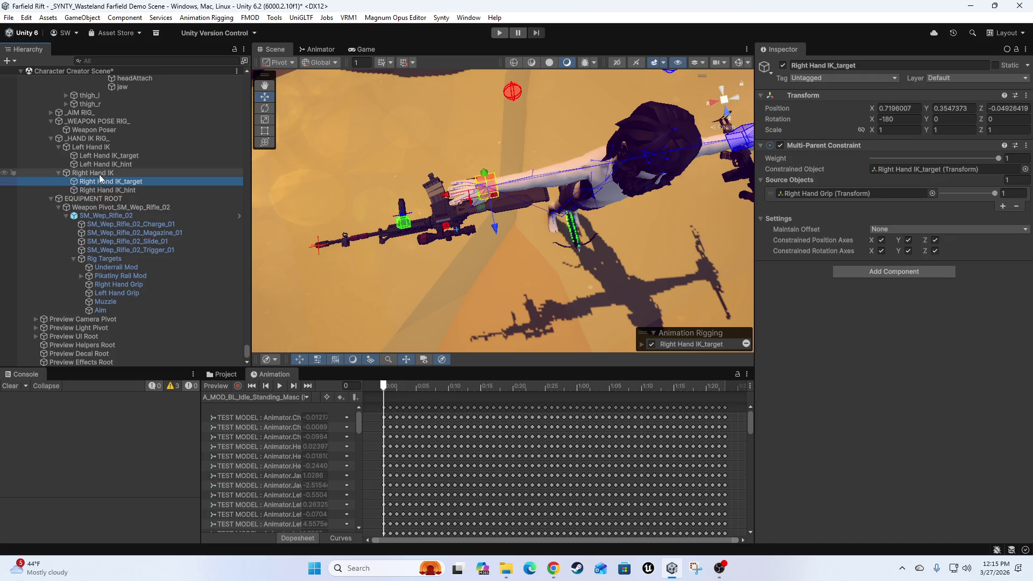
{"action": "left_click", "coordinate": [99, 174]}
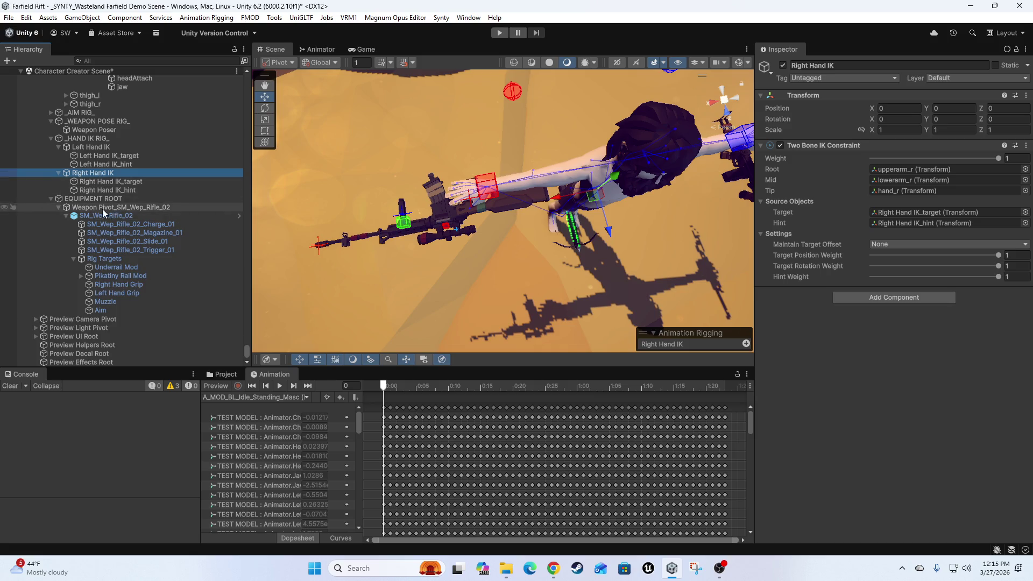
{"action": "scroll", "coordinate": [137, 205], "scroll_direction": "up", "scroll_amount": 10}
{"action": "scroll", "coordinate": [112, 215], "scroll_direction": "up", "scroll_amount": 3}
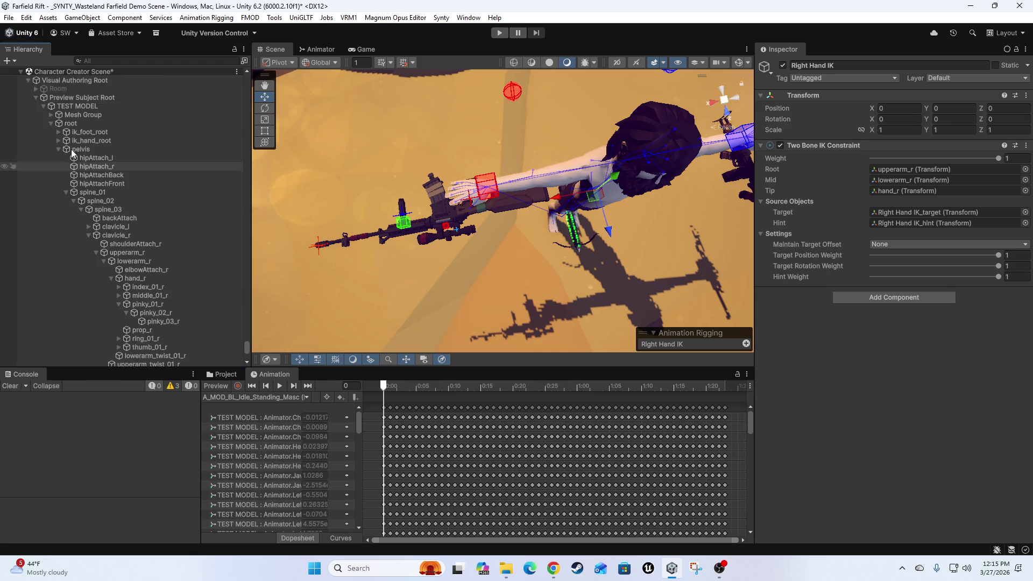
In TEST MODEL's Rig Builder, move EQUIPMENT ROOT up to second layer, above _WEAPON POSE RIG_.
{"action": "left_click", "coordinate": [77, 107]}
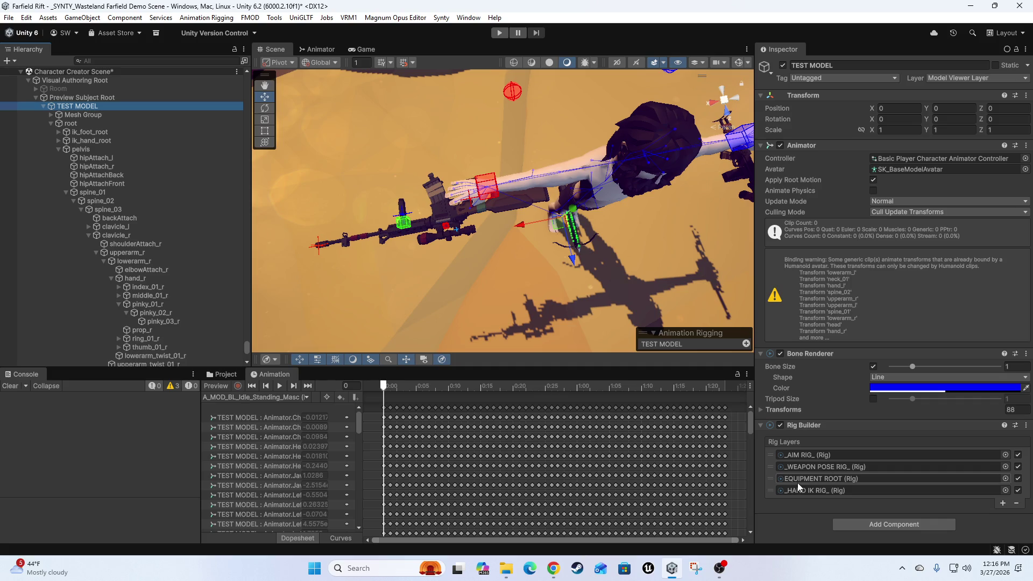
{"action": "left_click_drag", "start_coordinate": [771, 480], "coordinate": [772, 467]}
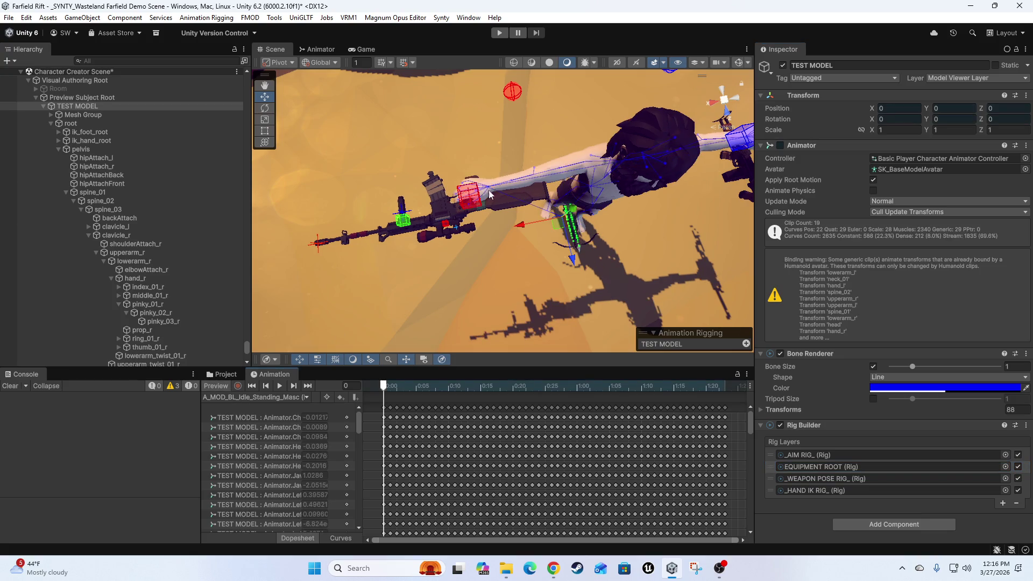
{"action": "scroll", "coordinate": [156, 269], "scroll_direction": "down", "scroll_amount": 3}
{"action": "scroll", "coordinate": [146, 253], "scroll_direction": "down", "scroll_amount": 12}
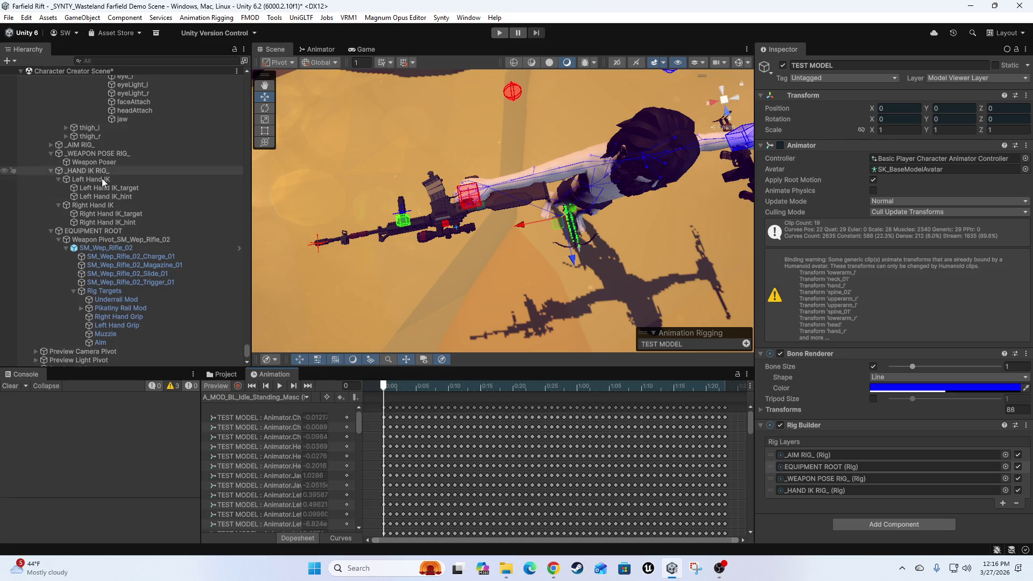
Test-move the Weapon Poser and undo, then check the IK target and EQUIPMENT ROOT weight.
{"action": "left_click", "coordinate": [90, 161]}
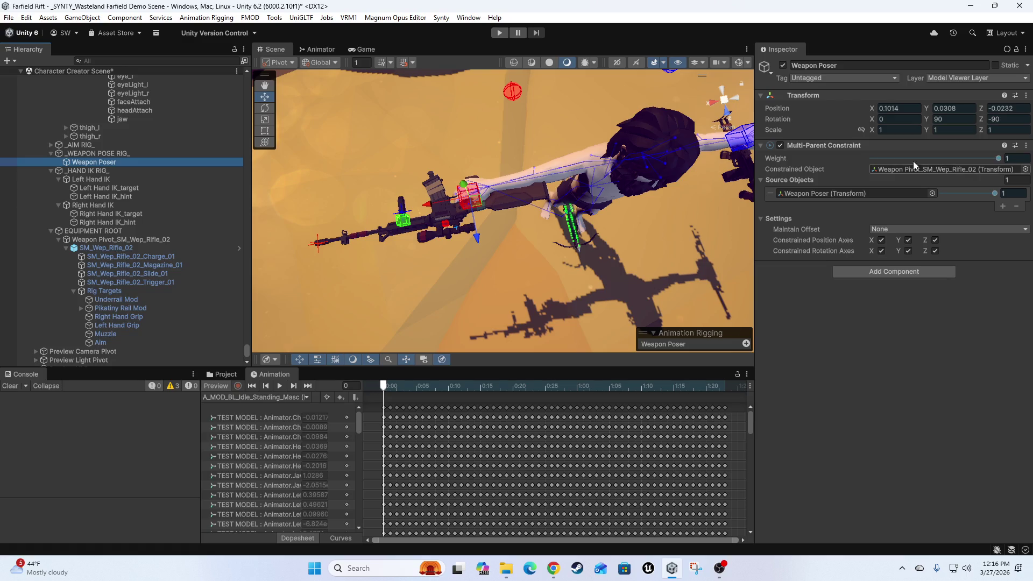
{"action": "mouse_move", "coordinate": [476, 207]}
{"action": "left_mouse_down"}
{"action": "mouse_move", "coordinate": [512, 211]}
{"action": "mouse_move", "coordinate": [493, 175]}
{"action": "mouse_move", "coordinate": [453, 211]}
{"action": "left_mouse_up"}
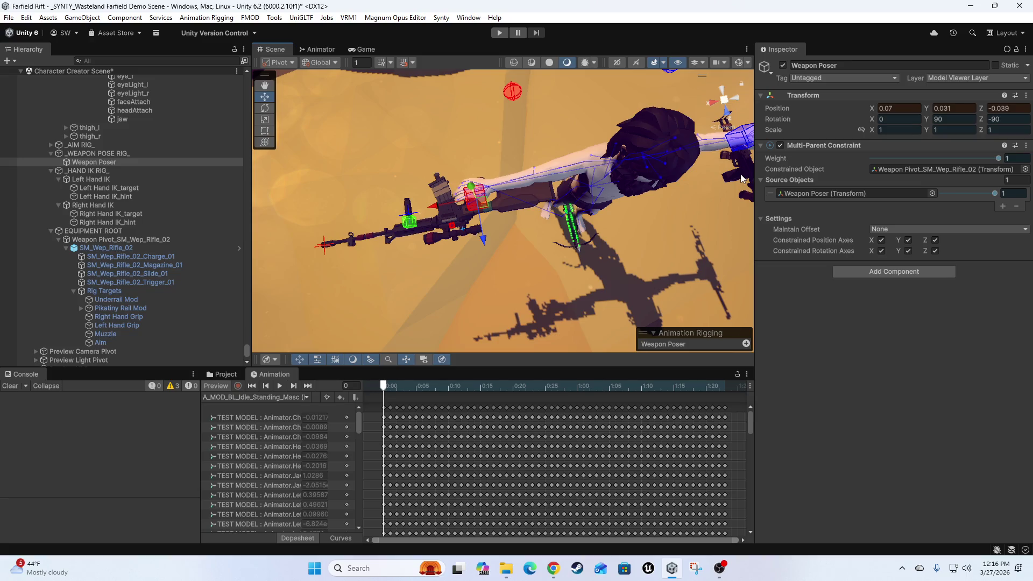
{"action": "key", "text": "ctrl+z"}
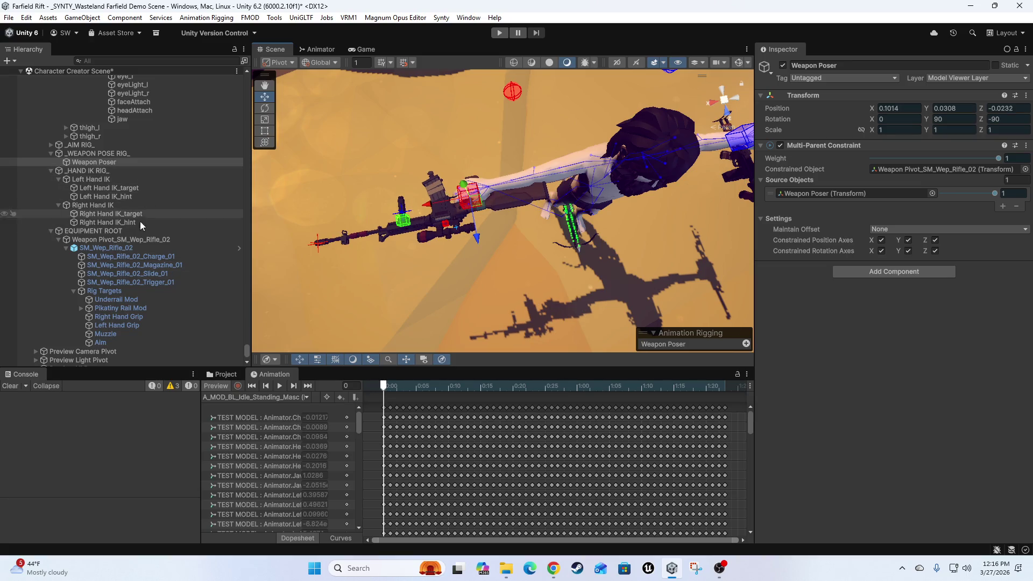
{"action": "left_click", "coordinate": [122, 214]}
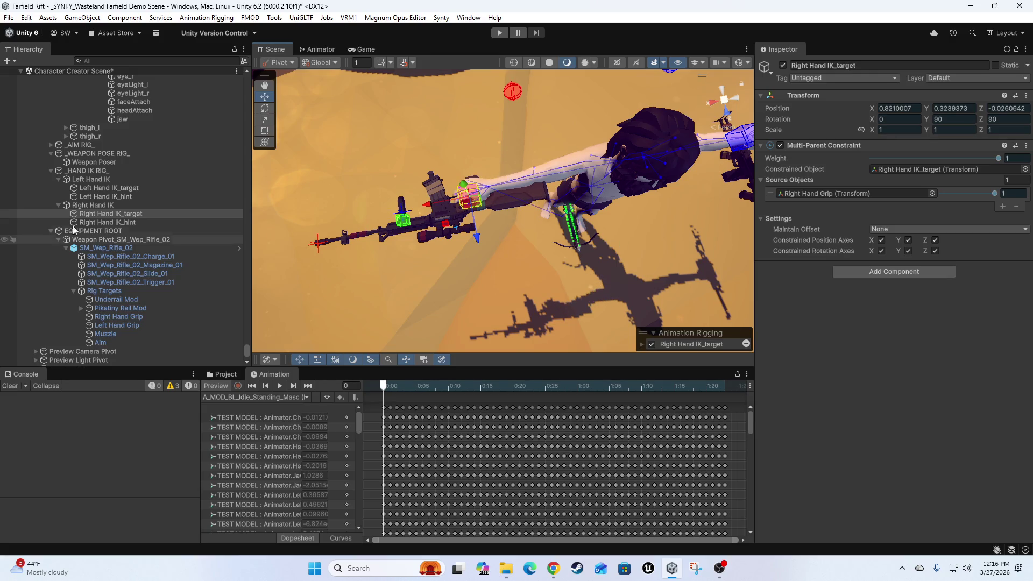
{"action": "left_click", "coordinate": [91, 231]}
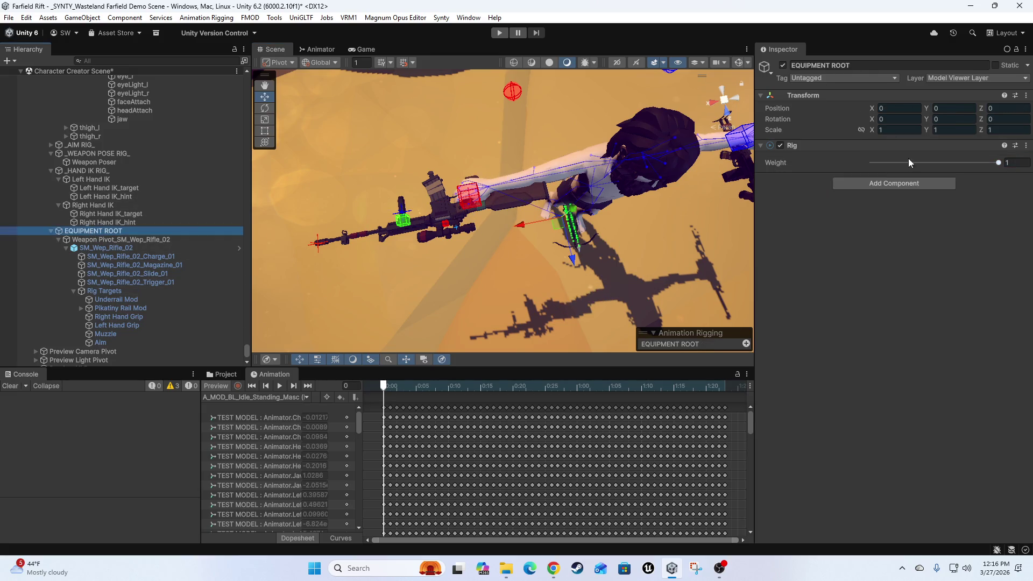
{"action": "left_click", "coordinate": [998, 163]}
{"action": "left_click", "coordinate": [478, 175]}
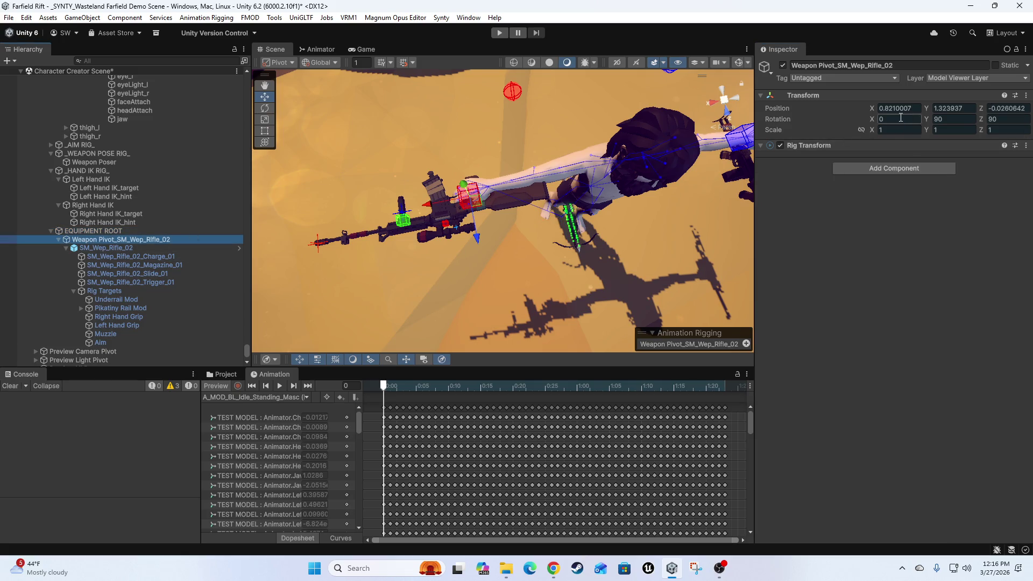
{"action": "left_click", "coordinate": [473, 209]}
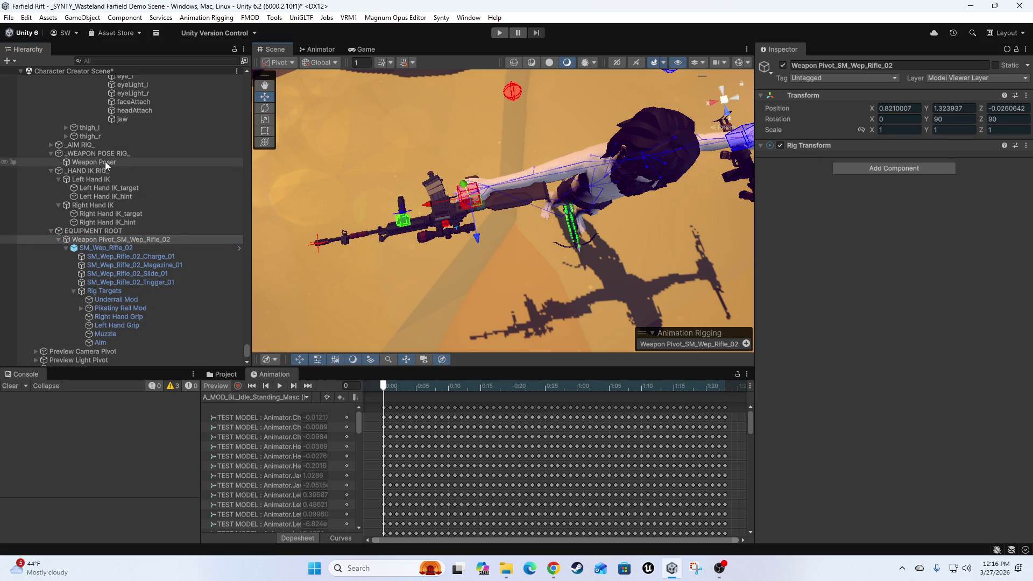
Set the Weapon Poser's Multi-Parent Constraint source weight to 1.
{"action": "left_click", "coordinate": [92, 154]}
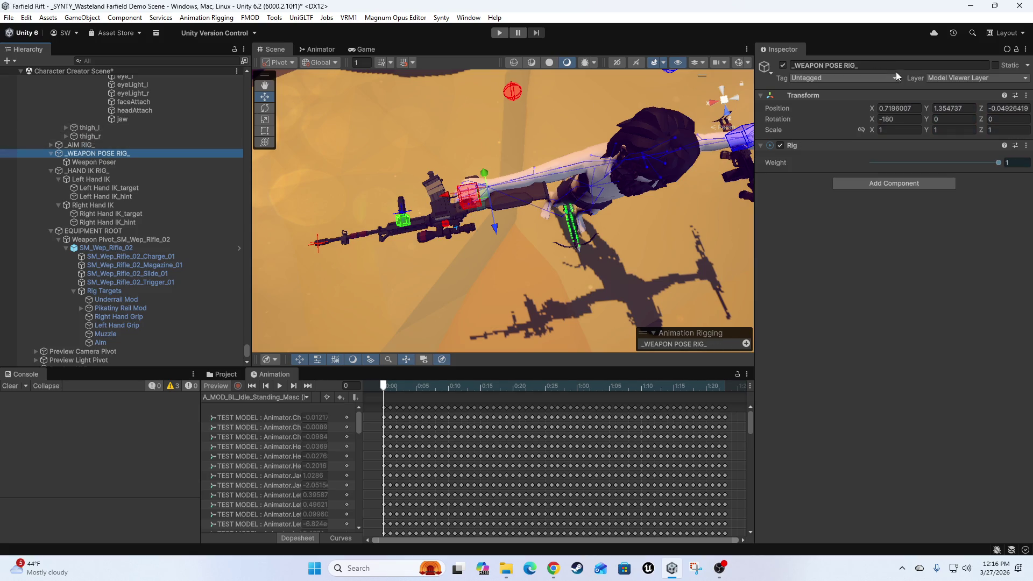
{"action": "left_click", "coordinate": [106, 164]}
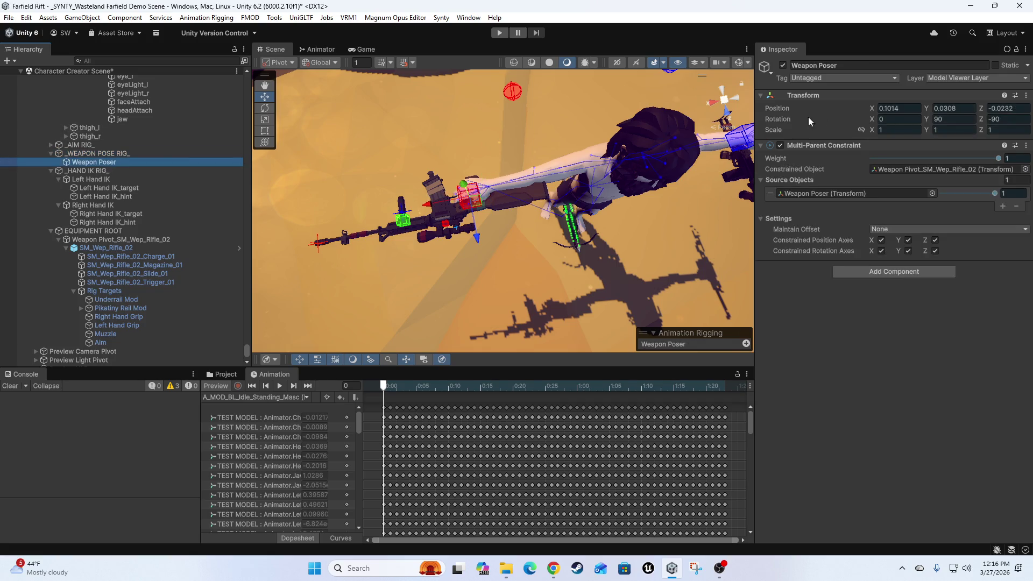
{"action": "left_click", "coordinate": [992, 160]}
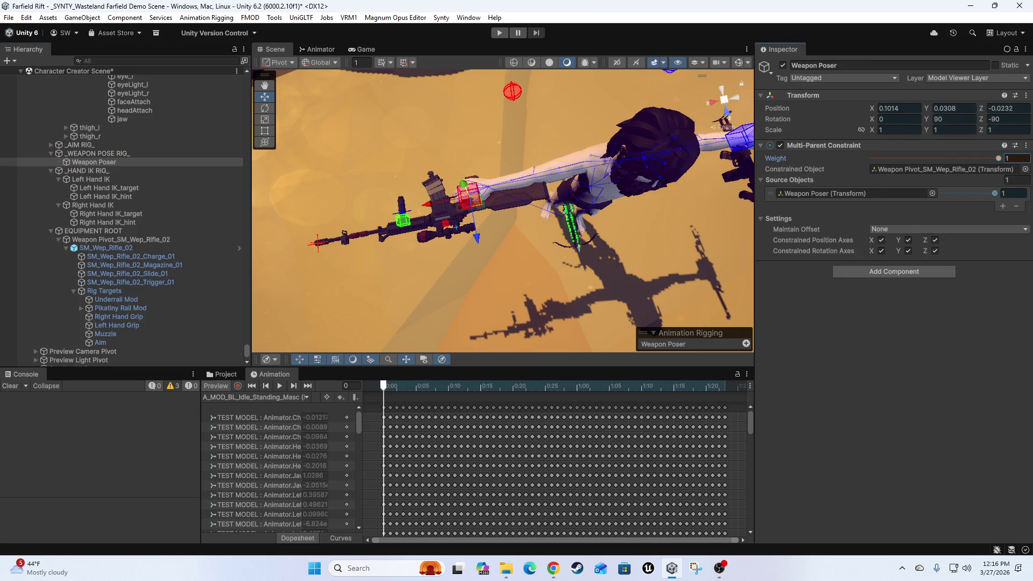
{"action": "left_click_drag", "start_coordinate": [941, 193], "coordinate": [994, 193]}
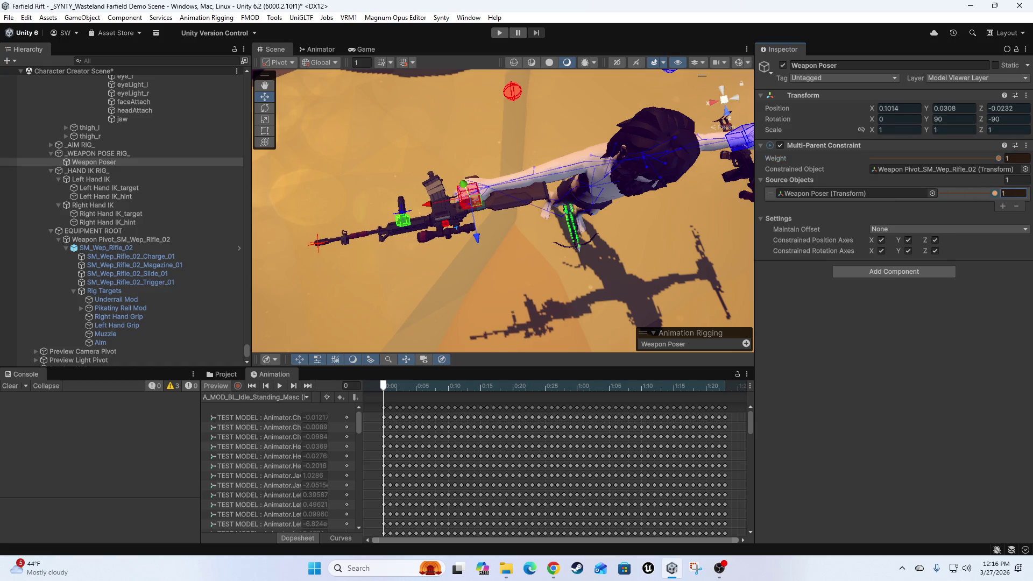
{"action": "scroll", "coordinate": [575, 223], "scroll_direction": "up", "scroll_amount": 5}
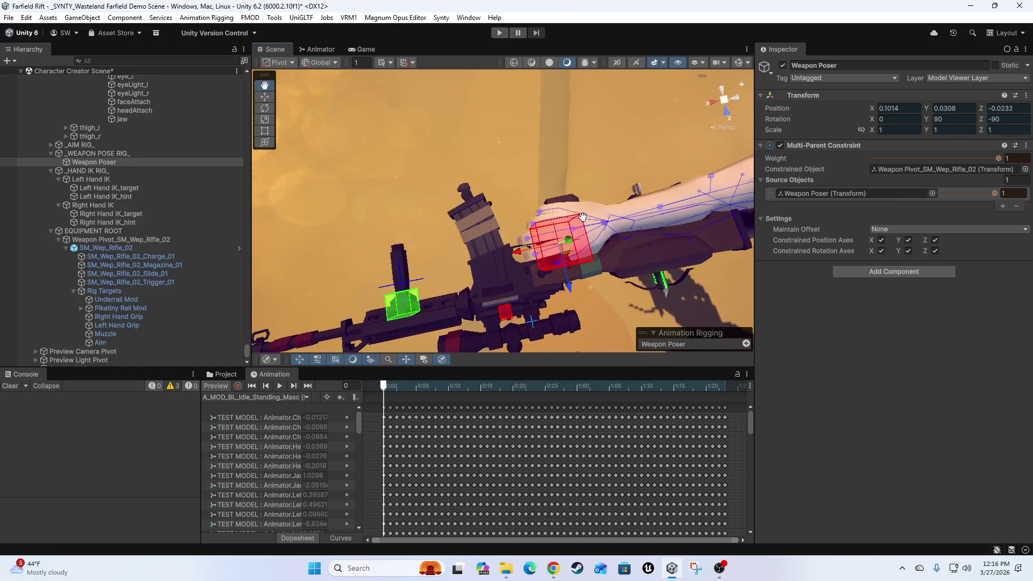
{"action": "scroll", "coordinate": [118, 183], "scroll_direction": "up", "scroll_amount": 10}
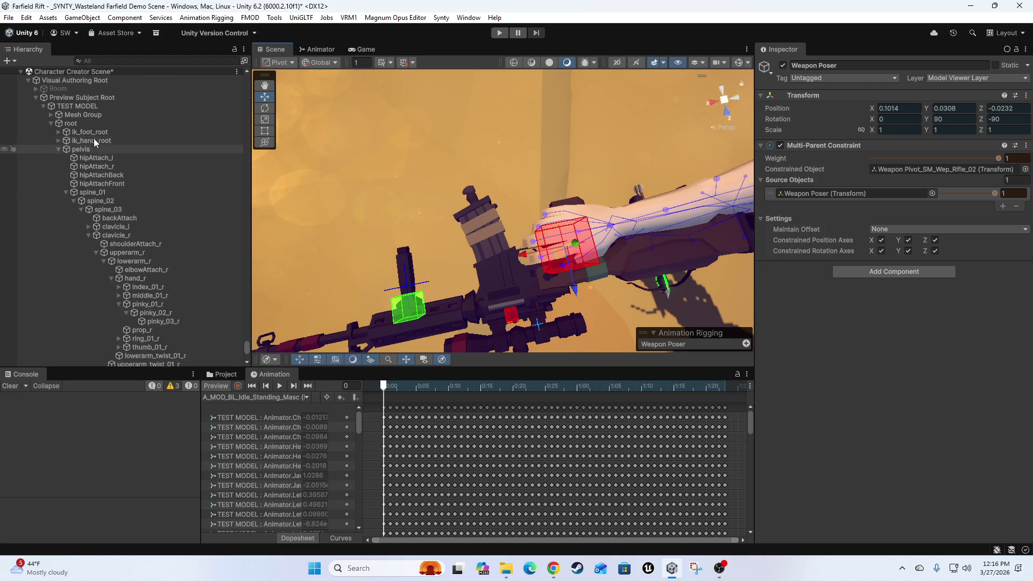
Move EQUIPMENT ROOT back to third in TEST MODEL's Rig Layers, below _WEAPON POSE RIG_.
{"action": "left_click", "coordinate": [58, 141]}
{"action": "left_click", "coordinate": [66, 149]}
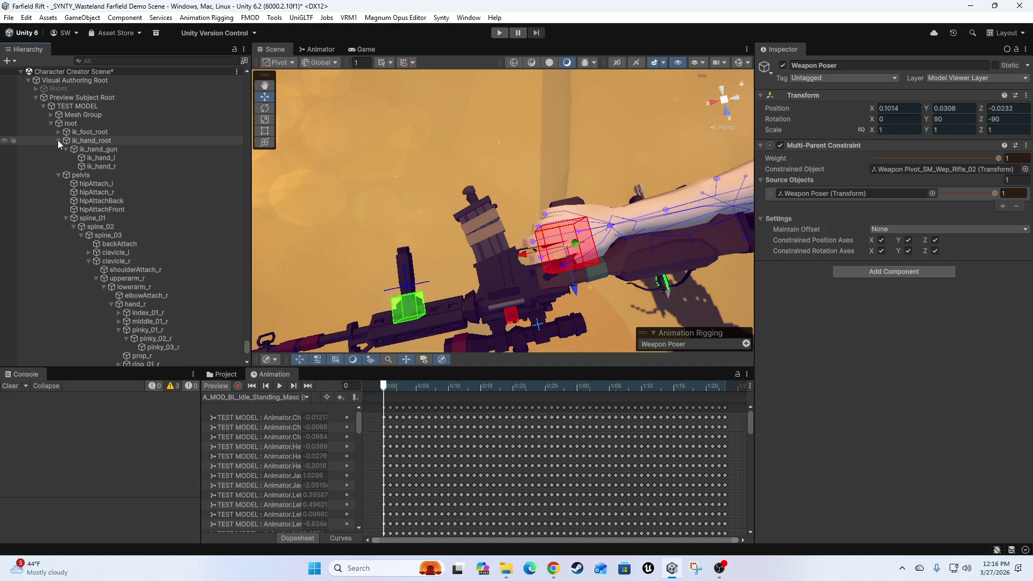
{"action": "left_click", "coordinate": [58, 141]}
{"action": "left_click", "coordinate": [73, 105]}
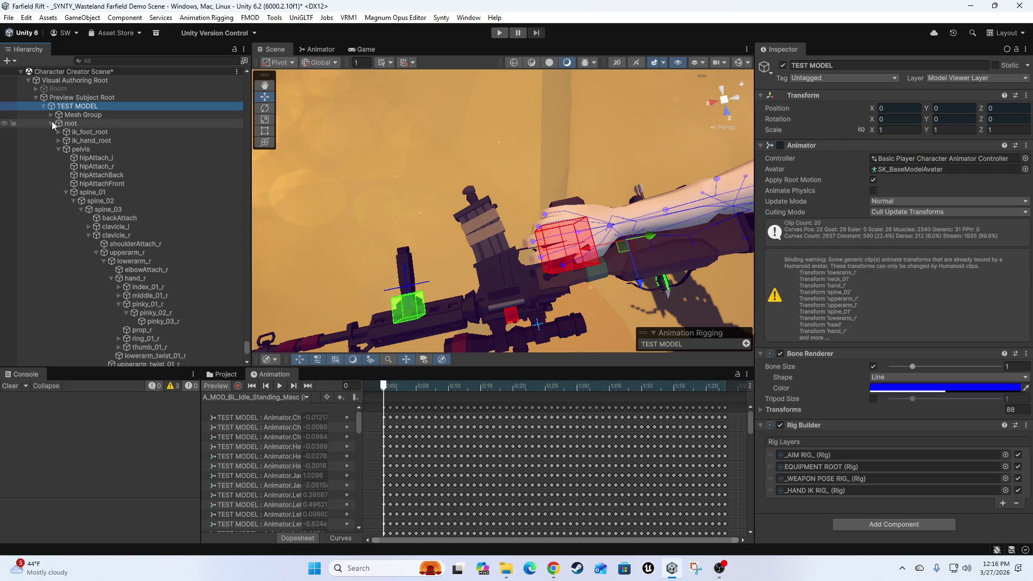
{"action": "left_click", "coordinate": [51, 123]}
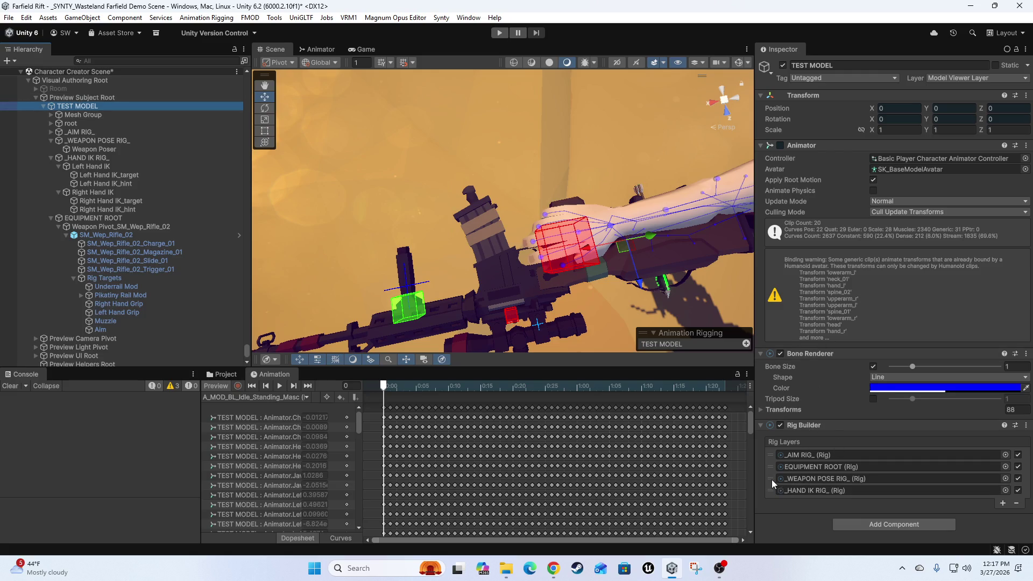
{"action": "mouse_move", "coordinate": [773, 466]}
{"action": "left_mouse_down"}
{"action": "mouse_move", "coordinate": [774, 479]}
{"action": "mouse_move", "coordinate": [817, 480]}
{"action": "left_mouse_up"}
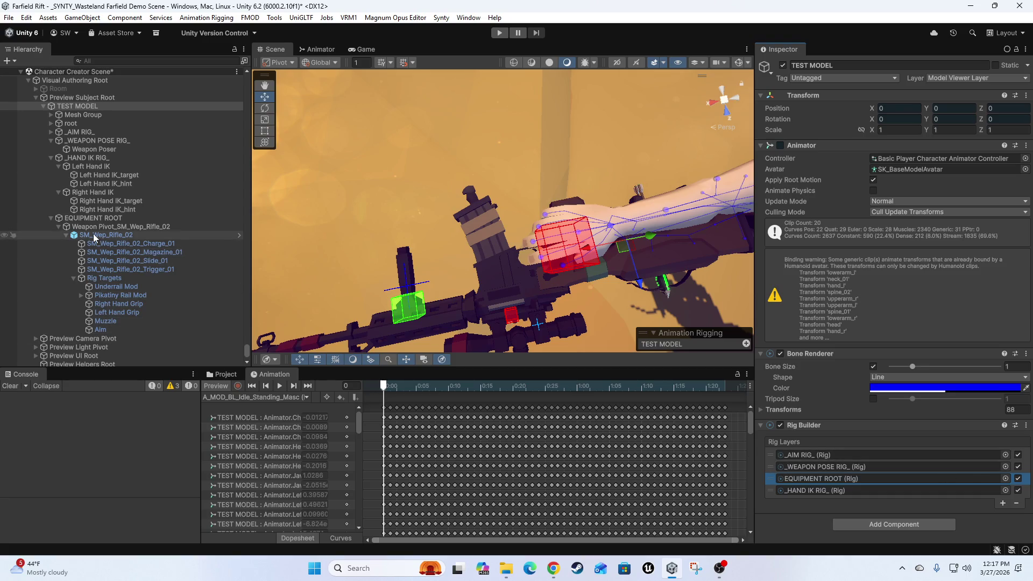
{"action": "left_click", "coordinate": [110, 227]}
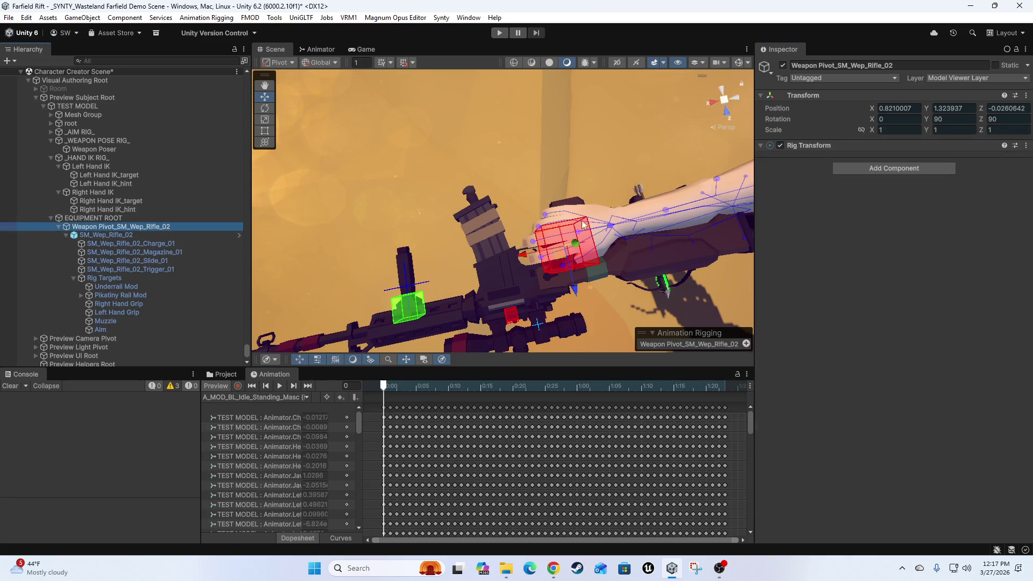
Check Right Hand IK_target following Right Hand Grip at weight 1, and orbit out to the whole character.
{"action": "left_click", "coordinate": [543, 245]}
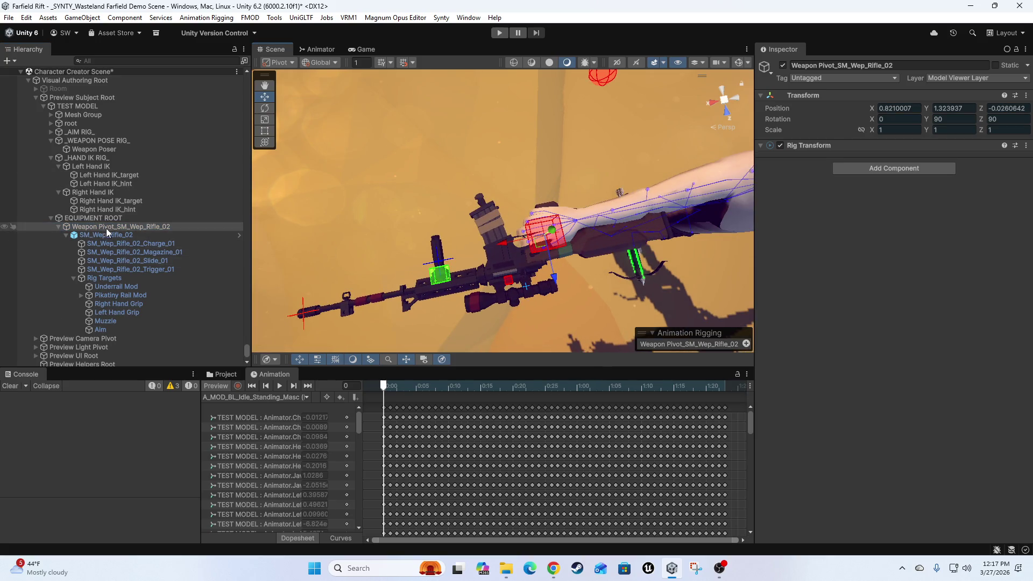
{"action": "left_click", "coordinate": [220, 385]}
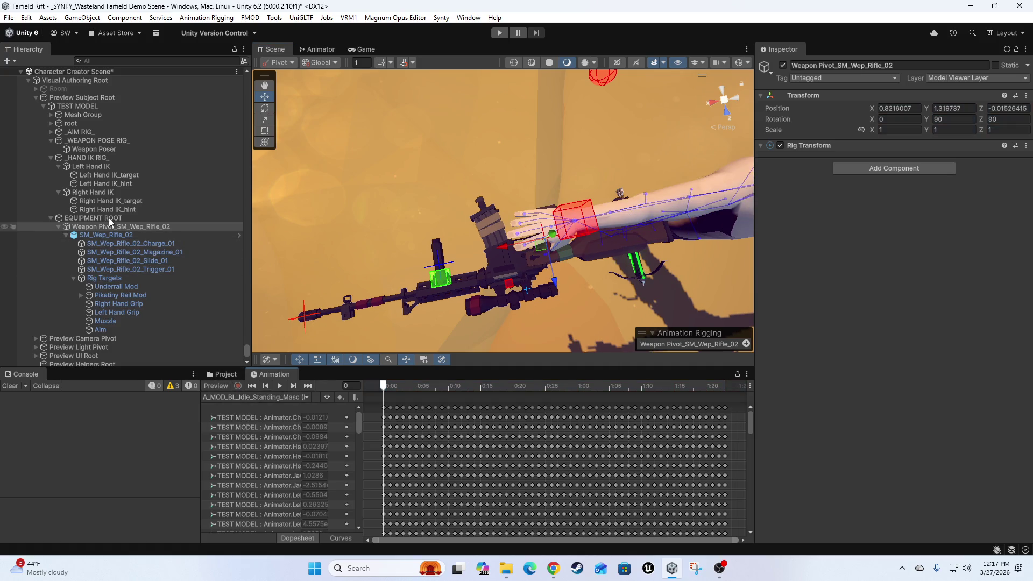
{"action": "left_click", "coordinate": [90, 235]}
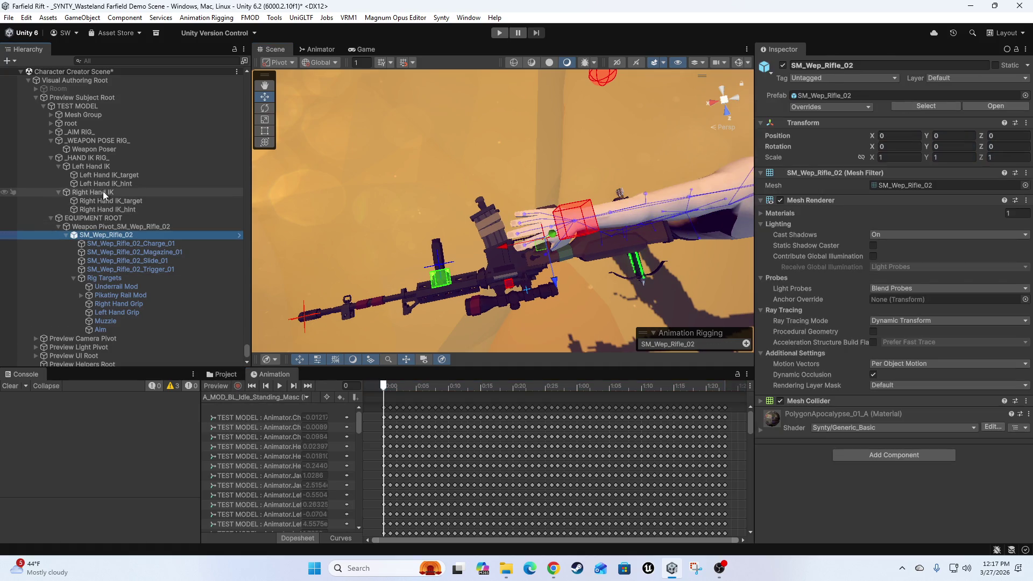
{"action": "left_click", "coordinate": [100, 200]}
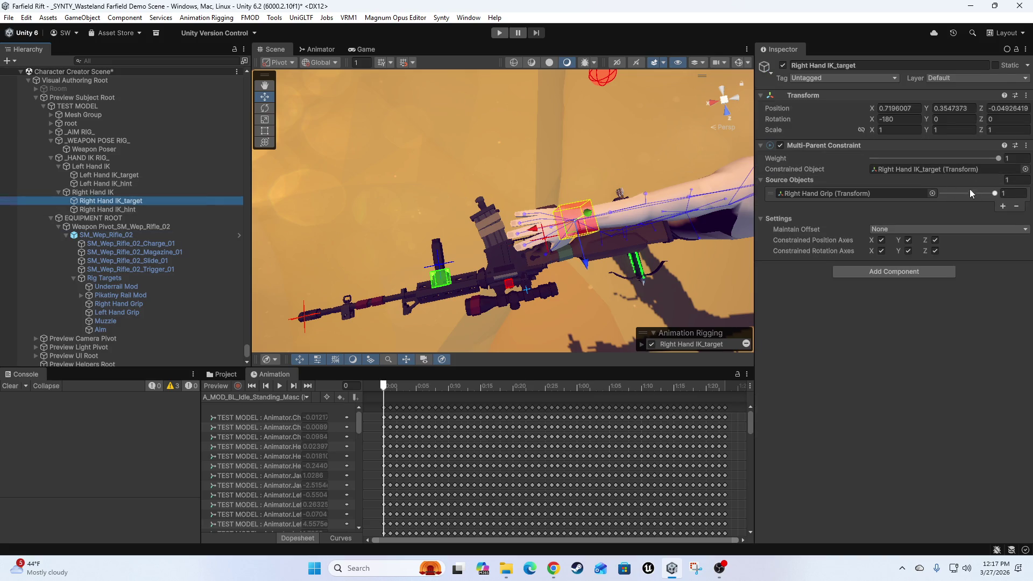
{"action": "mouse_move", "coordinate": [456, 230]}
{"action": "left_mouse_down"}
{"action": "mouse_move", "coordinate": [515, 245]}
{"action": "mouse_move", "coordinate": [576, 172]}
{"action": "mouse_move", "coordinate": [549, 167]}
{"action": "mouse_move", "coordinate": [579, 258]}
{"action": "left_mouse_up"}
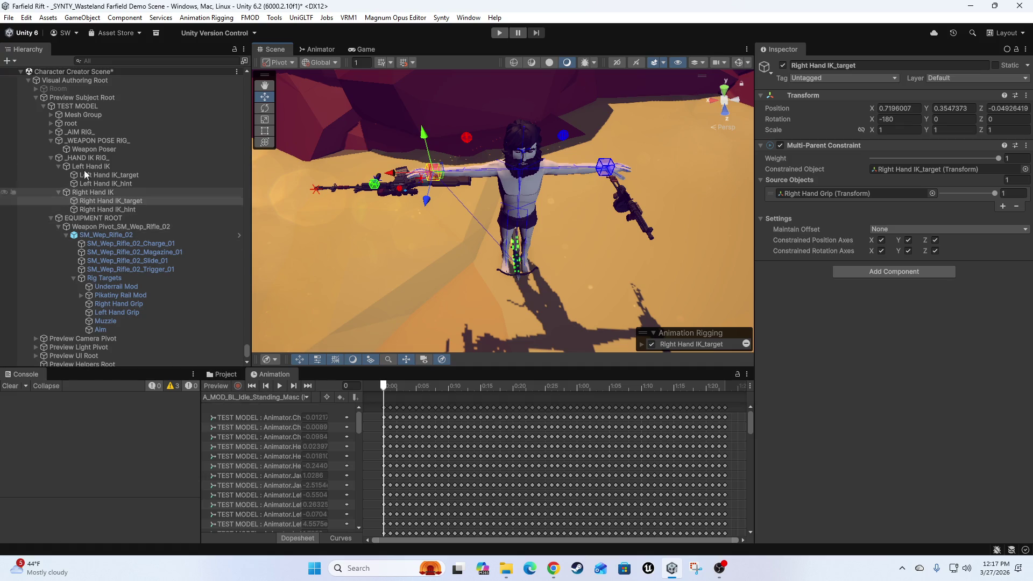
Collapse the rig groups in the Hierarchy and set the EQUIPMENT ROOT rig weight to 0.
{"action": "left_click", "coordinate": [106, 150]}
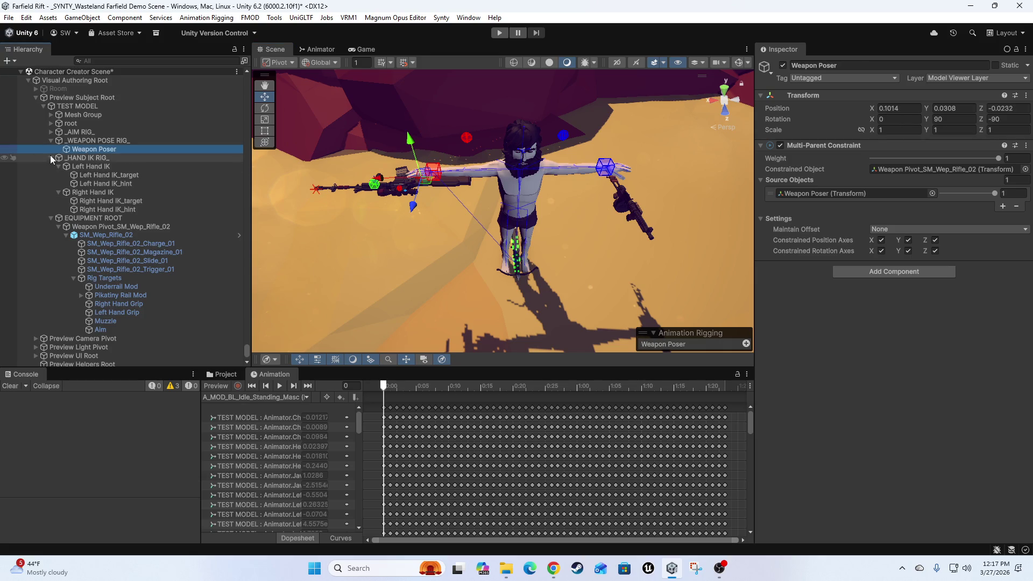
{"action": "left_click", "coordinate": [51, 157]}
{"action": "left_click", "coordinate": [52, 199]}
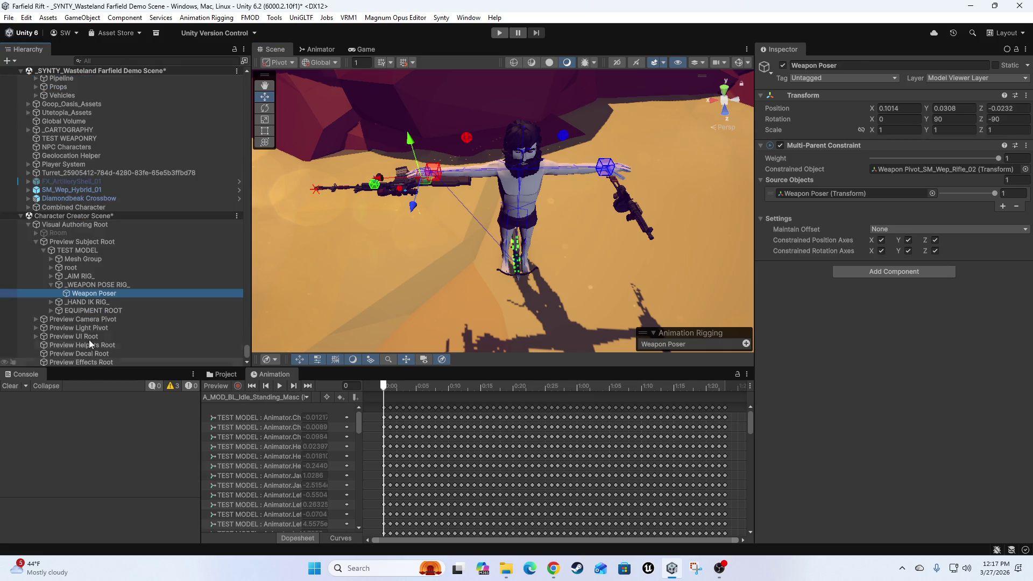
{"action": "left_click", "coordinate": [88, 312]}
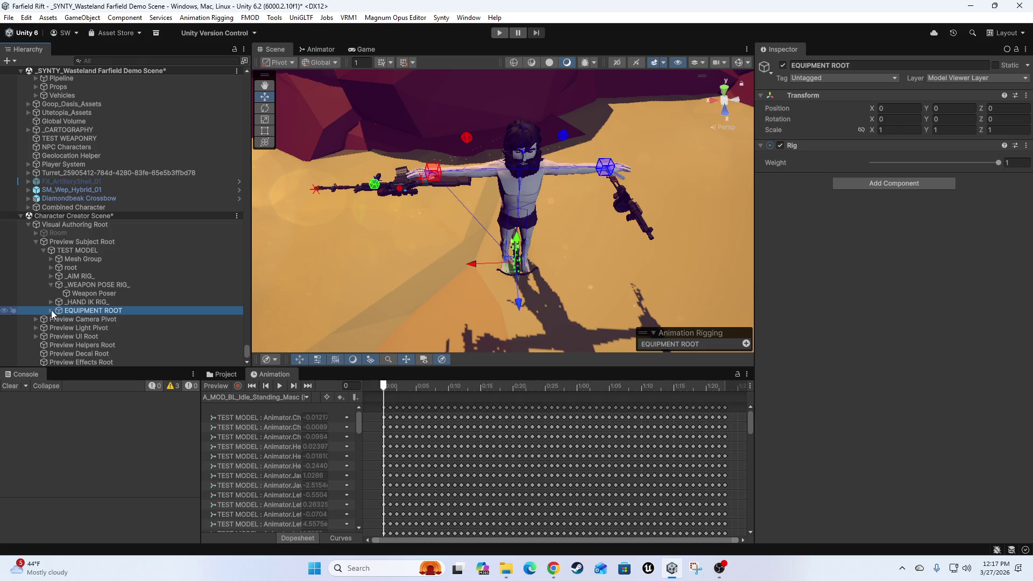
{"action": "left_click", "coordinate": [51, 311]}
{"action": "left_click", "coordinate": [97, 321]}
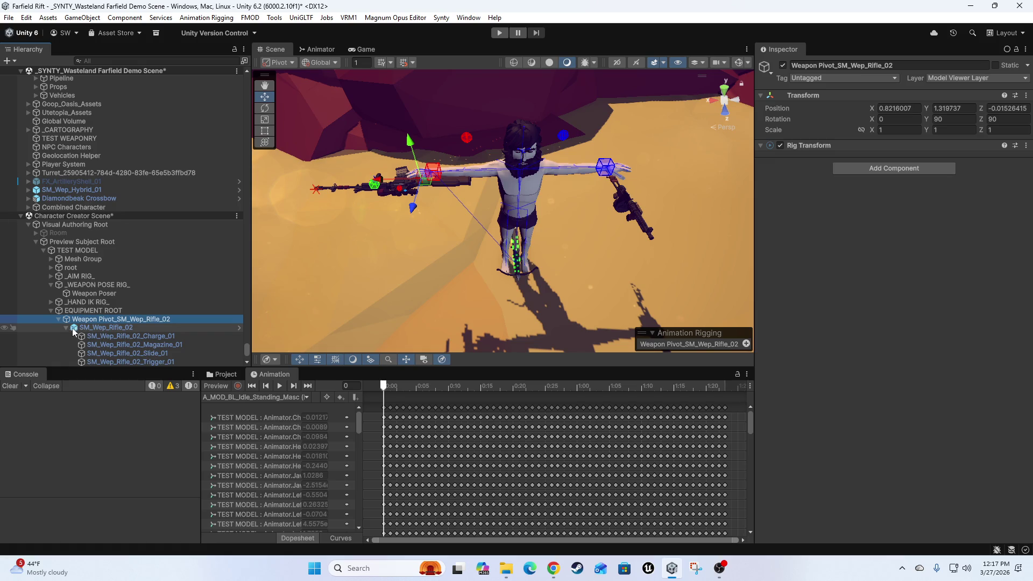
{"action": "left_click", "coordinate": [66, 328]}
{"action": "left_click", "coordinate": [79, 312]}
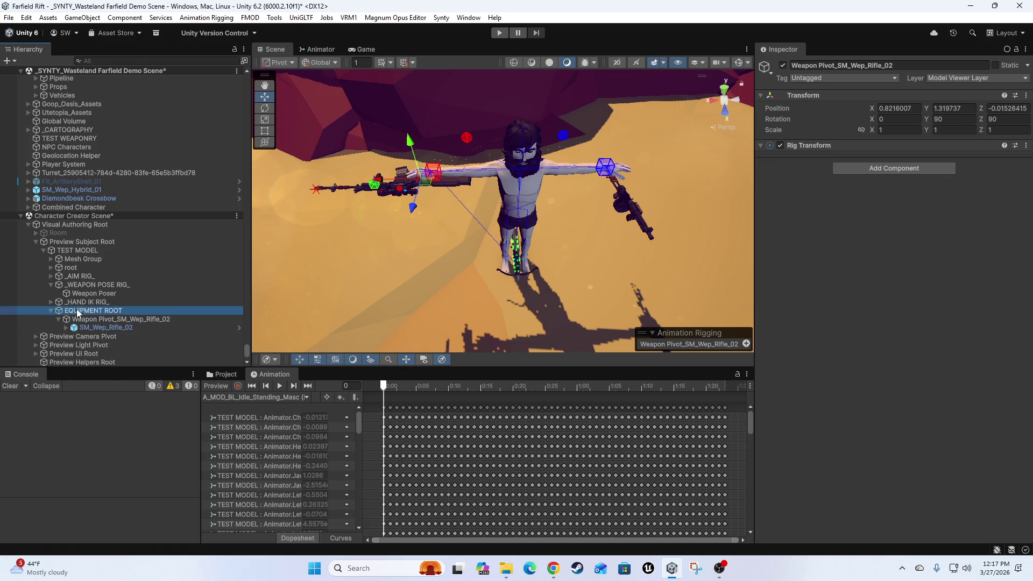
{"action": "left_click_drag", "start_coordinate": [998, 163], "coordinate": [796, 183]}
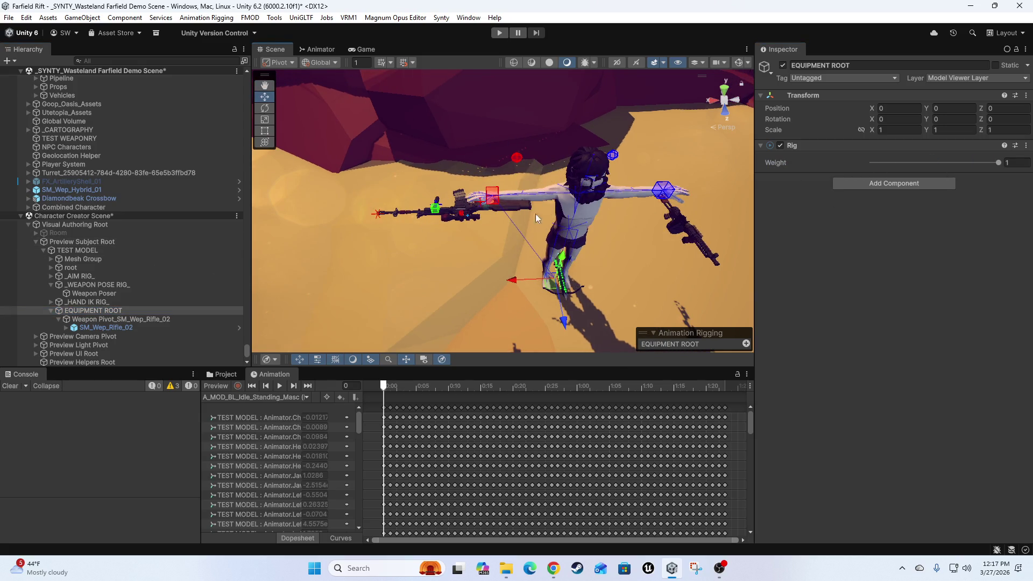
Test-rotate and slide the Weapon Poser, undoing each change.
{"action": "left_click", "coordinate": [96, 295]}
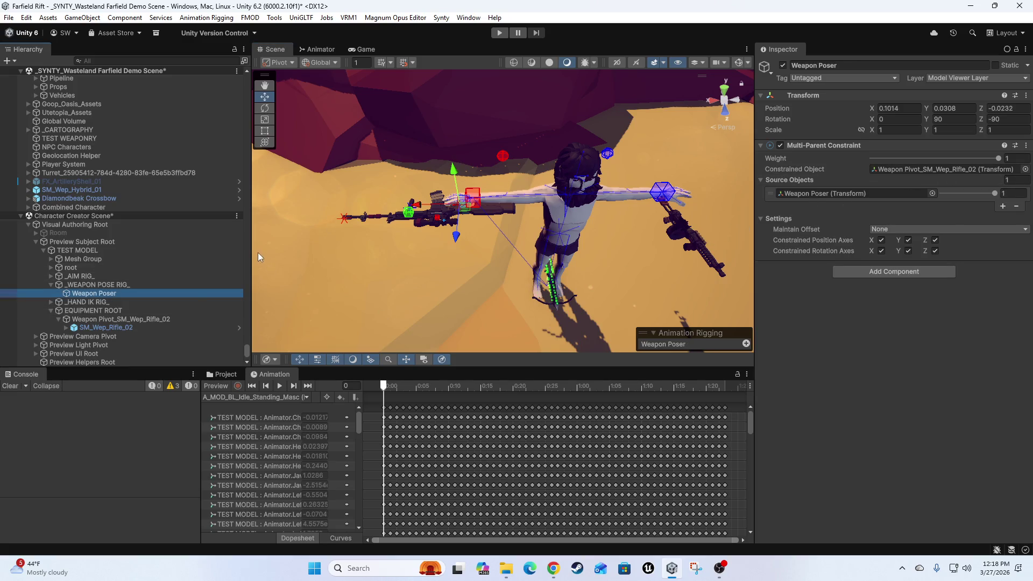
{"action": "left_click", "coordinate": [216, 387]}
{"action": "key", "text": "e"}
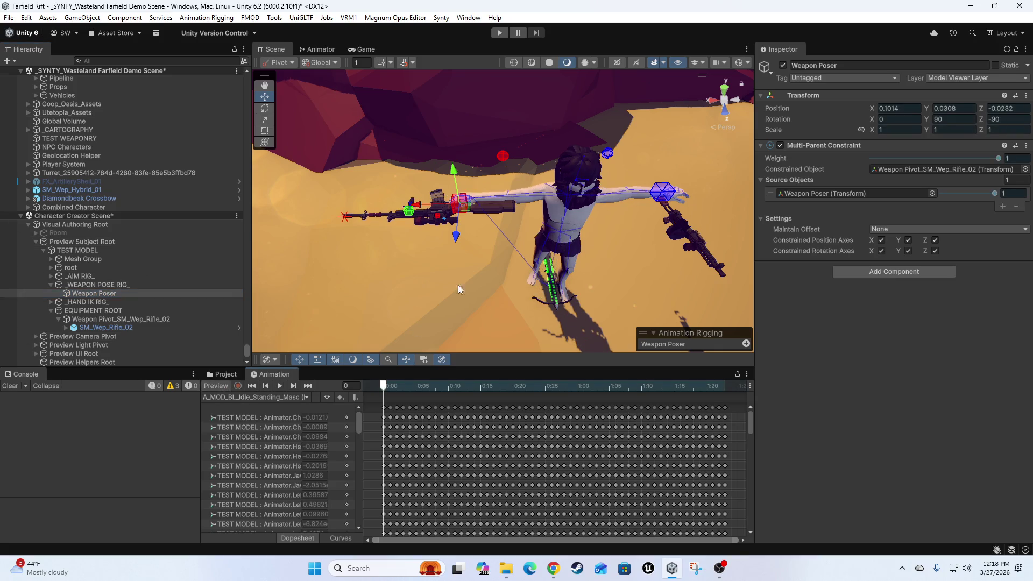
{"action": "mouse_move", "coordinate": [476, 233]}
{"action": "left_mouse_down"}
{"action": "mouse_move", "coordinate": [493, 231]}
{"action": "mouse_move", "coordinate": [437, 244]}
{"action": "mouse_move", "coordinate": [488, 234]}
{"action": "mouse_move", "coordinate": [473, 244]}
{"action": "left_mouse_up"}
{"action": "key", "text": "ctrl+z"}
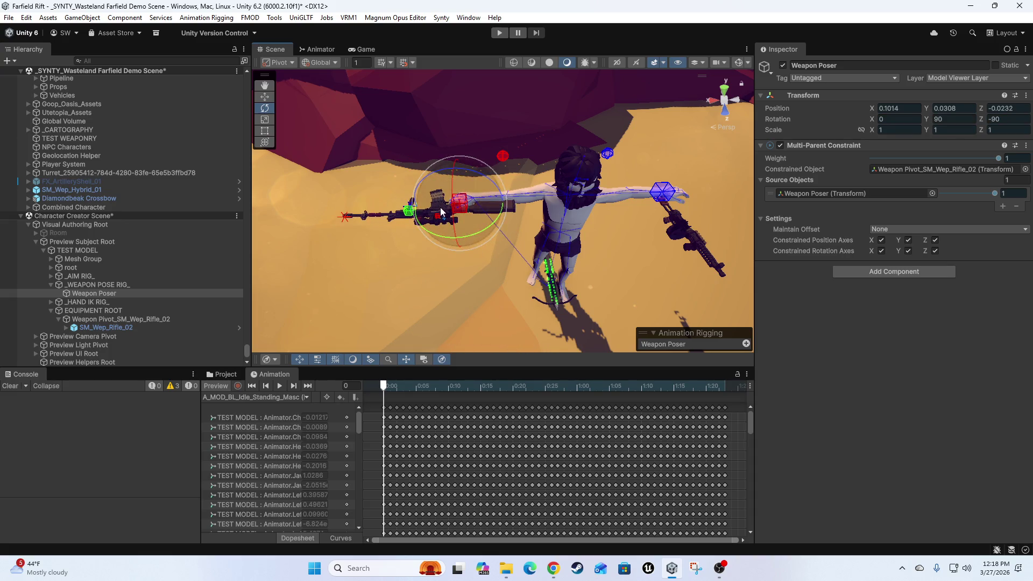
{"action": "key", "text": "w"}
{"action": "left_click", "coordinate": [425, 206]}
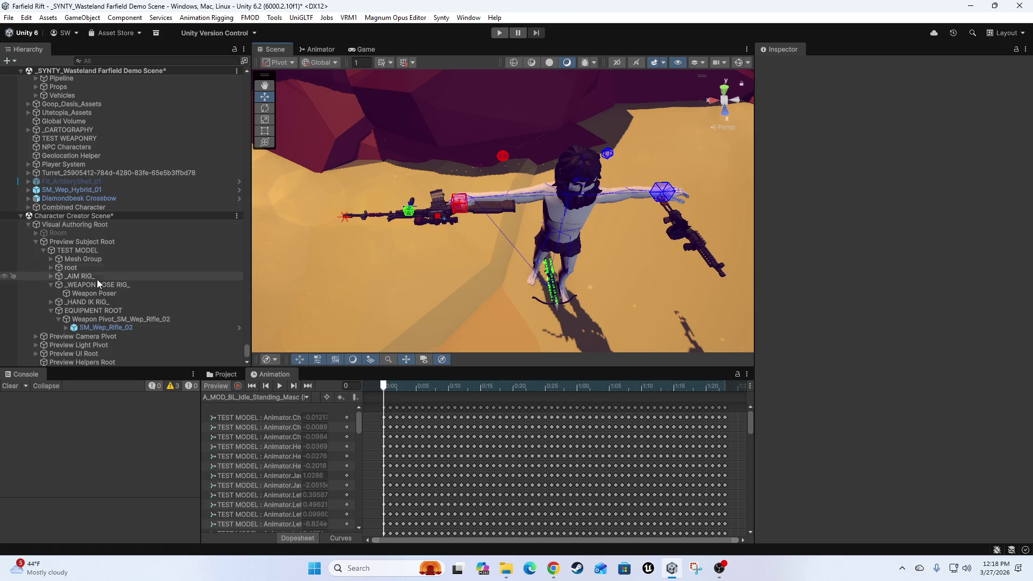
{"action": "left_click", "coordinate": [101, 294]}
{"action": "mouse_move", "coordinate": [411, 207]}
{"action": "left_mouse_down"}
{"action": "mouse_move", "coordinate": [619, 213]}
{"action": "mouse_move", "coordinate": [344, 210]}
{"action": "left_mouse_up"}
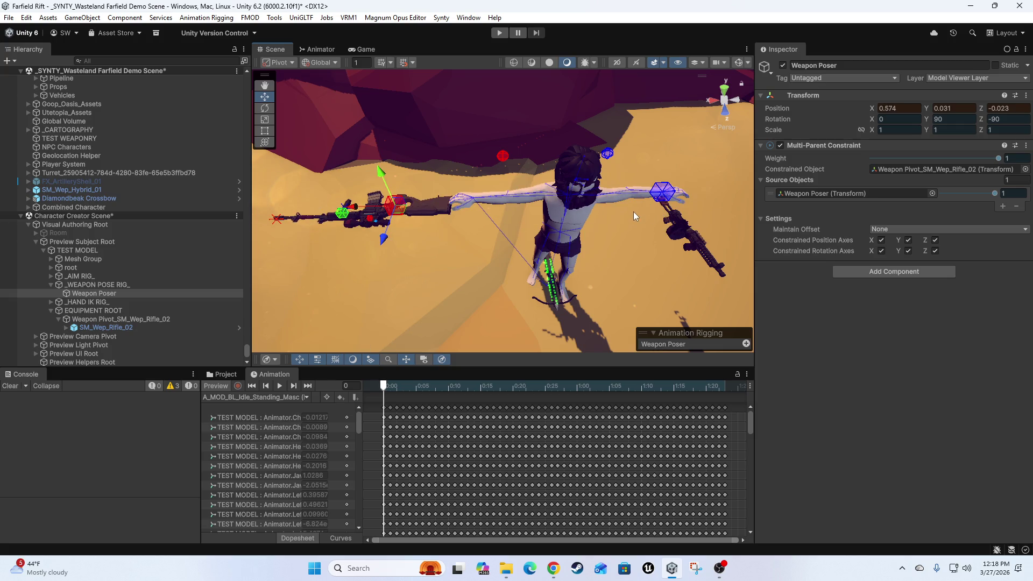
{"action": "key", "text": "ctrl+z"}
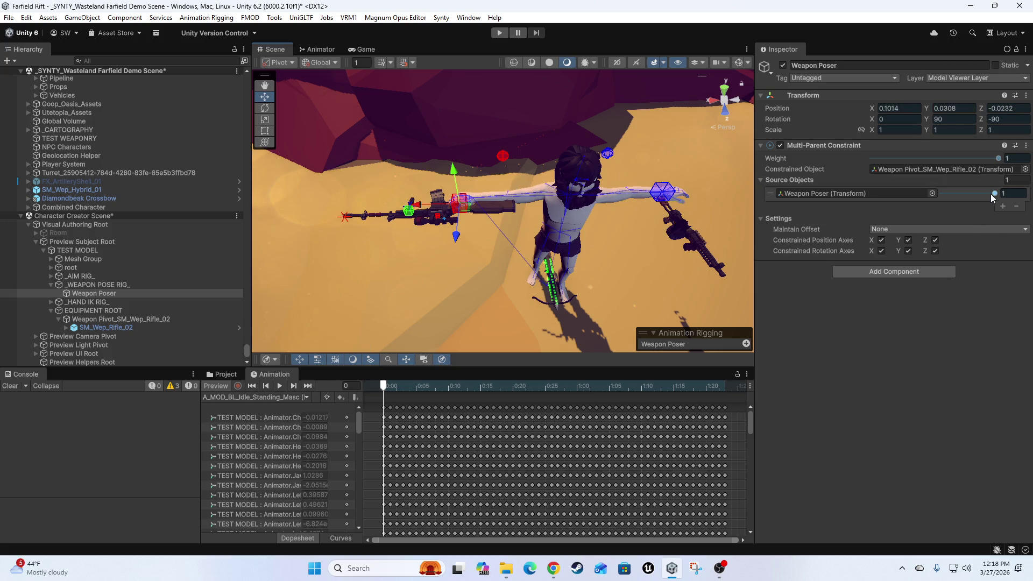
Drop the Weapon Poser source weight to 0, nudge the poser, then restore the weight to 1.
{"action": "left_click_drag", "start_coordinate": [990, 193], "coordinate": [921, 209]}
{"action": "left_click", "coordinate": [81, 284]}
{"action": "left_click", "coordinate": [89, 293]}
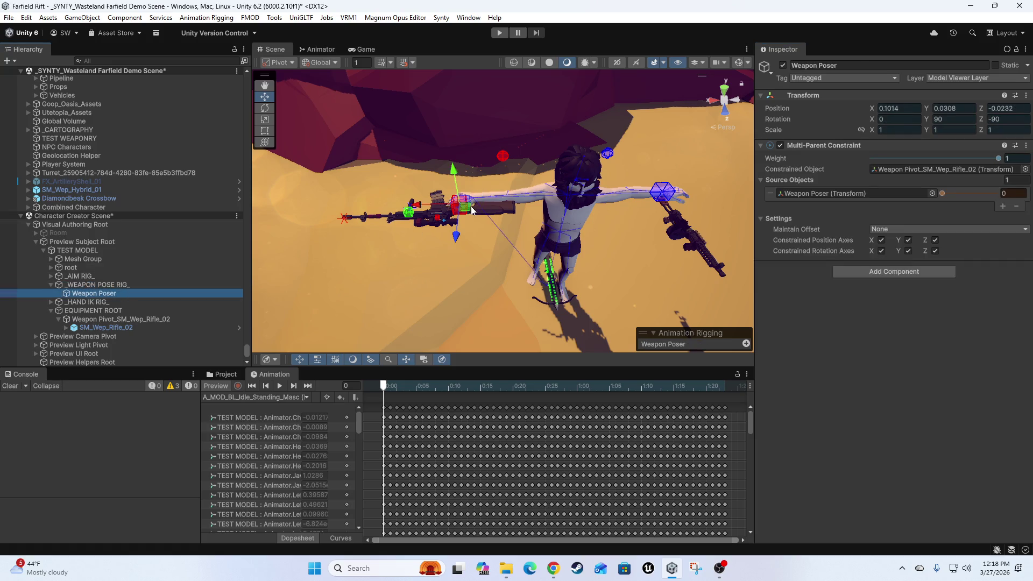
{"action": "left_click_drag", "start_coordinate": [472, 210], "coordinate": [434, 232]}
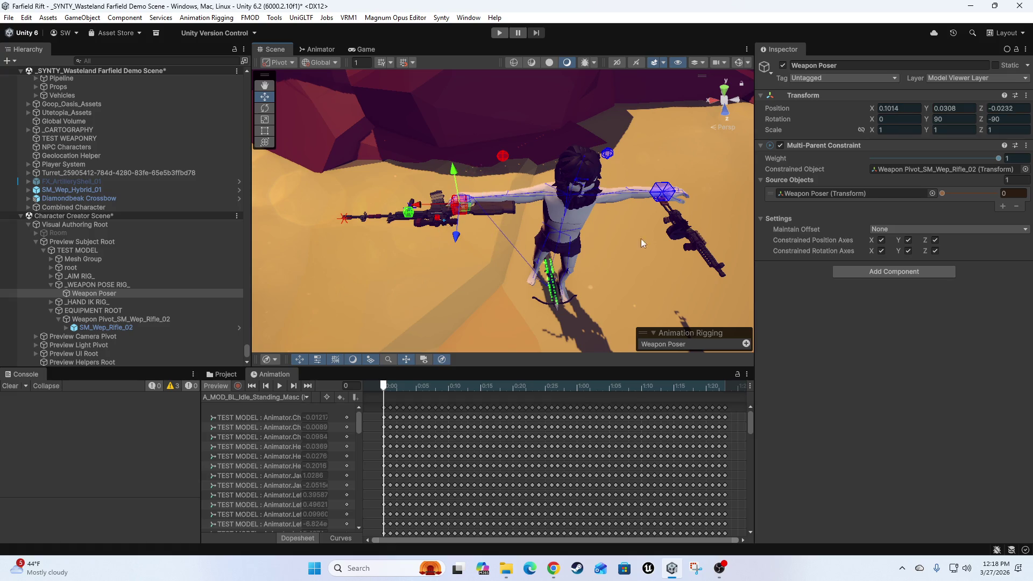
{"action": "left_click_drag", "start_coordinate": [951, 203], "coordinate": [995, 194]}
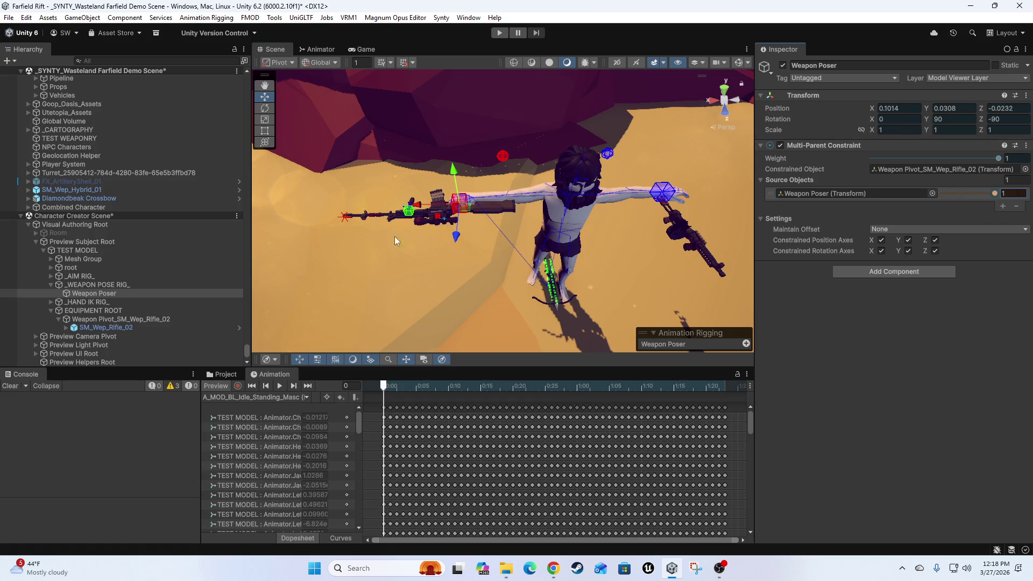
{"action": "left_click", "coordinate": [93, 312]}
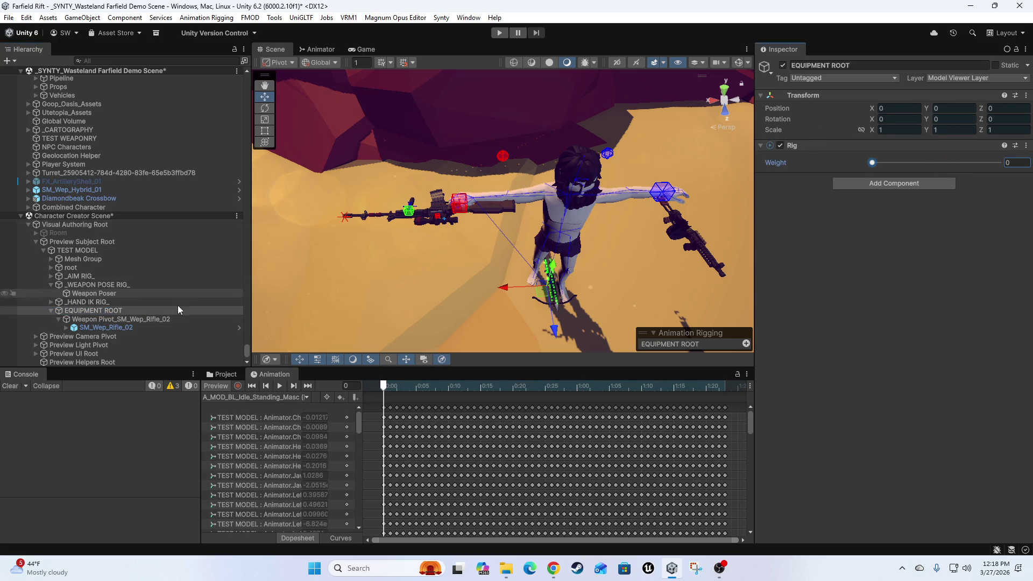
Move EQUIPMENT ROOT above the hand IK rig in the Hierarchy and set its rig weight back to 1.
{"action": "left_click", "coordinate": [102, 320]}
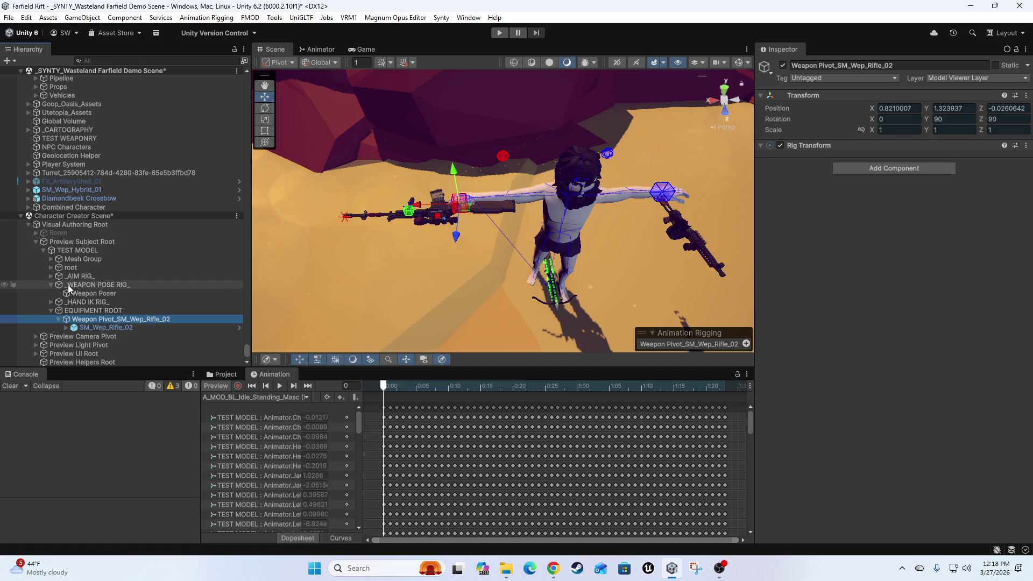
{"action": "left_click", "coordinate": [51, 285]}
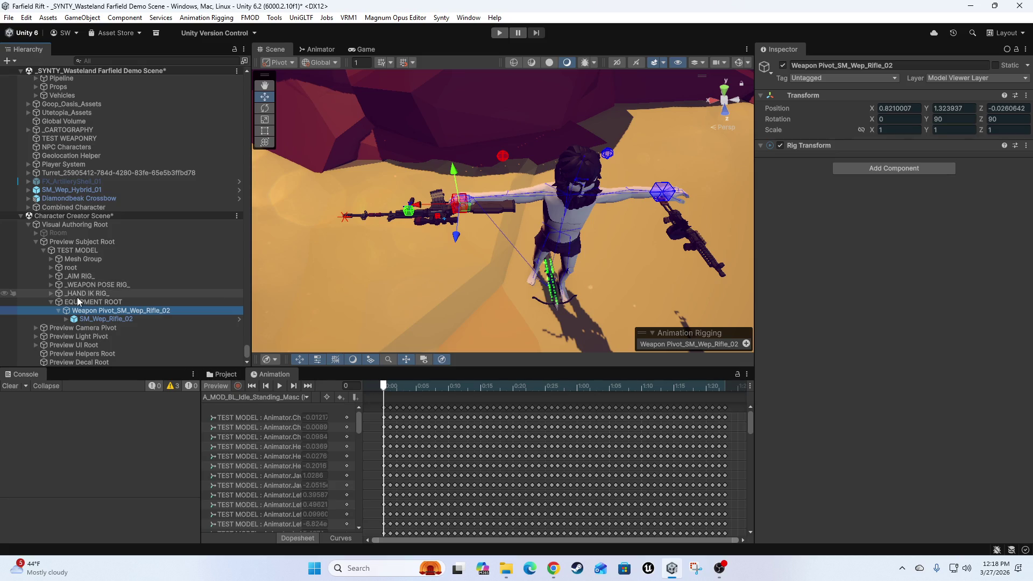
{"action": "left_click", "coordinate": [54, 301]}
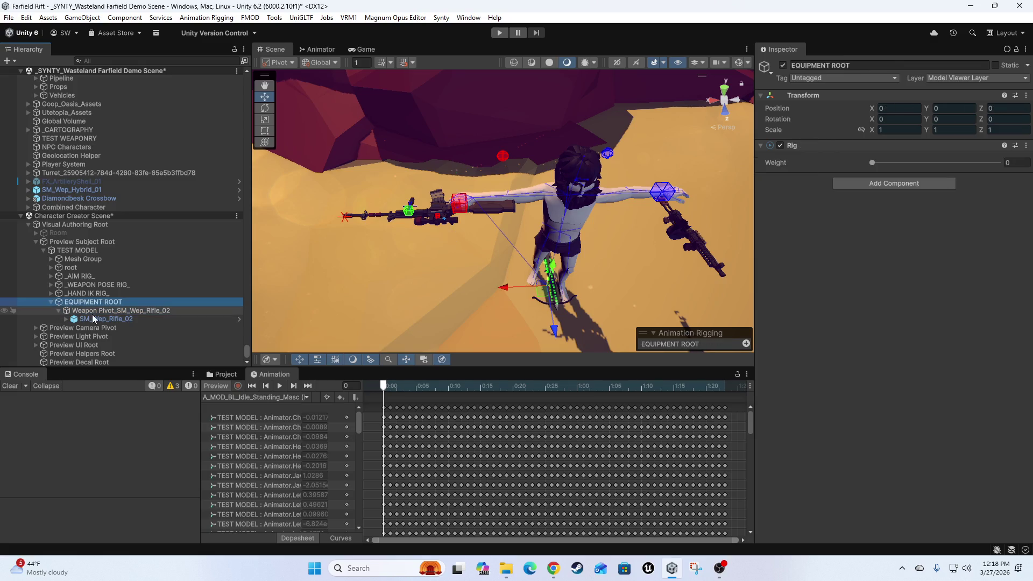
{"action": "left_click", "coordinate": [50, 302]}
{"action": "left_click_drag", "start_coordinate": [81, 312], "coordinate": [83, 299]}
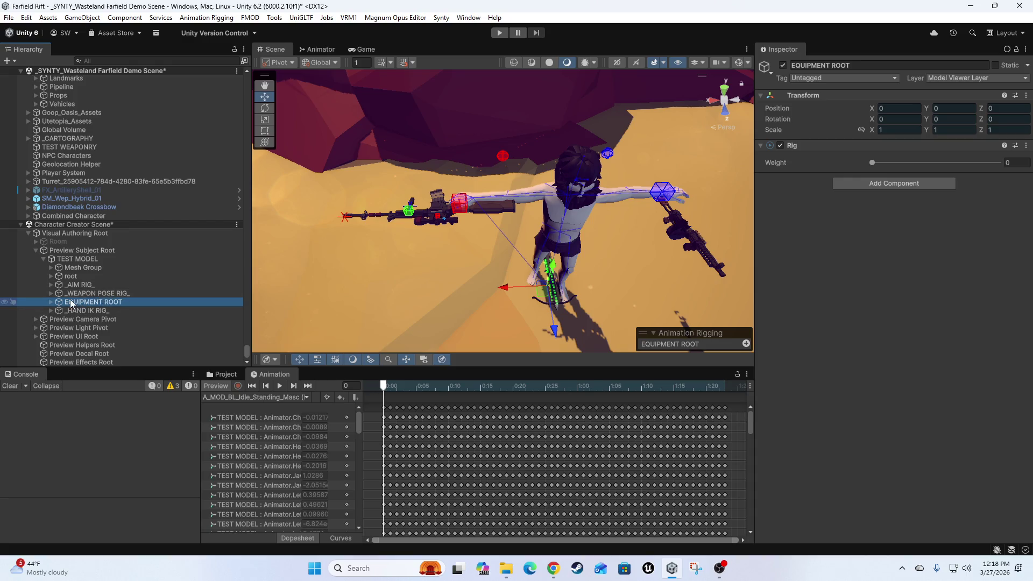
{"action": "left_click_drag", "start_coordinate": [902, 160], "coordinate": [1001, 163]}
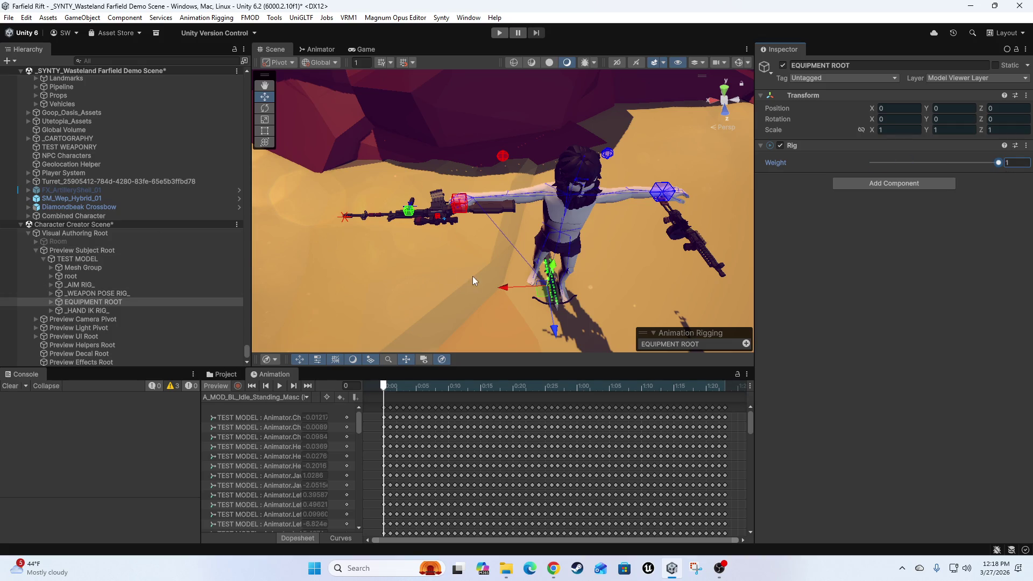
Test-move the rifle's Right Hand Grip and undo, then collapse EQUIPMENT ROOT and select TEST MODEL.
{"action": "left_click_drag", "start_coordinate": [472, 276], "coordinate": [425, 292]}
{"action": "key", "text": "z"}
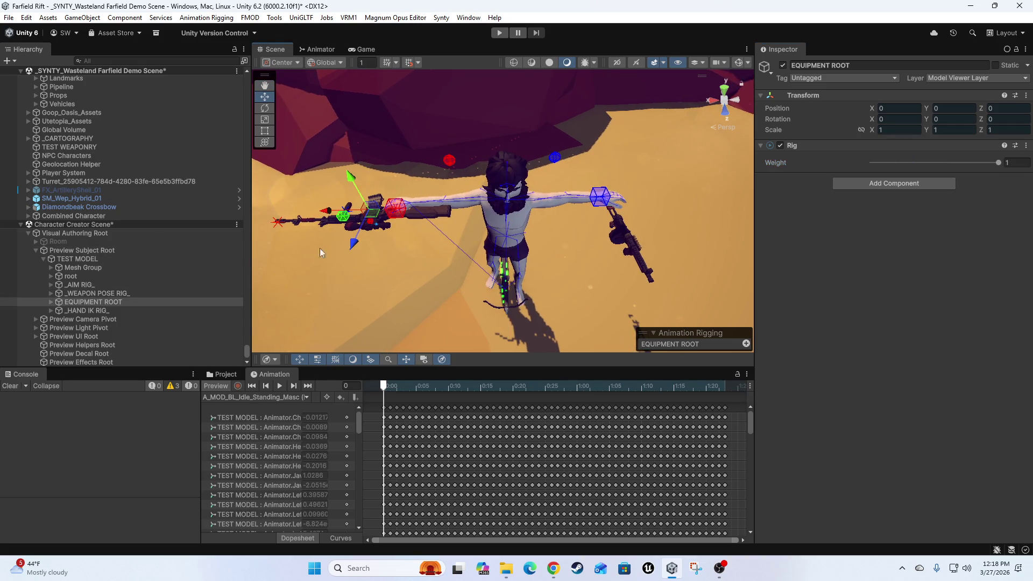
{"action": "left_click", "coordinate": [52, 302]}
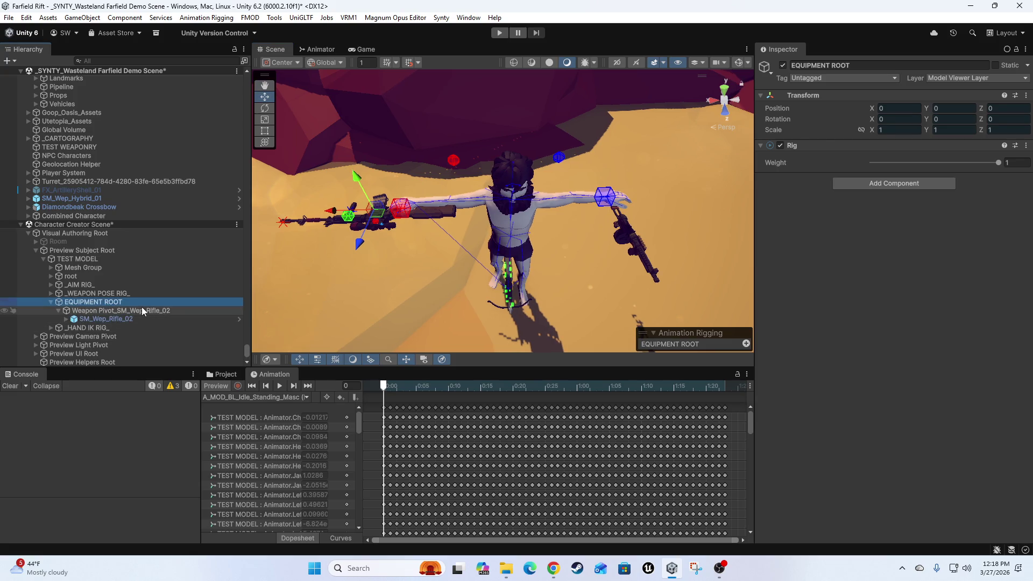
{"action": "left_click", "coordinate": [143, 311]}
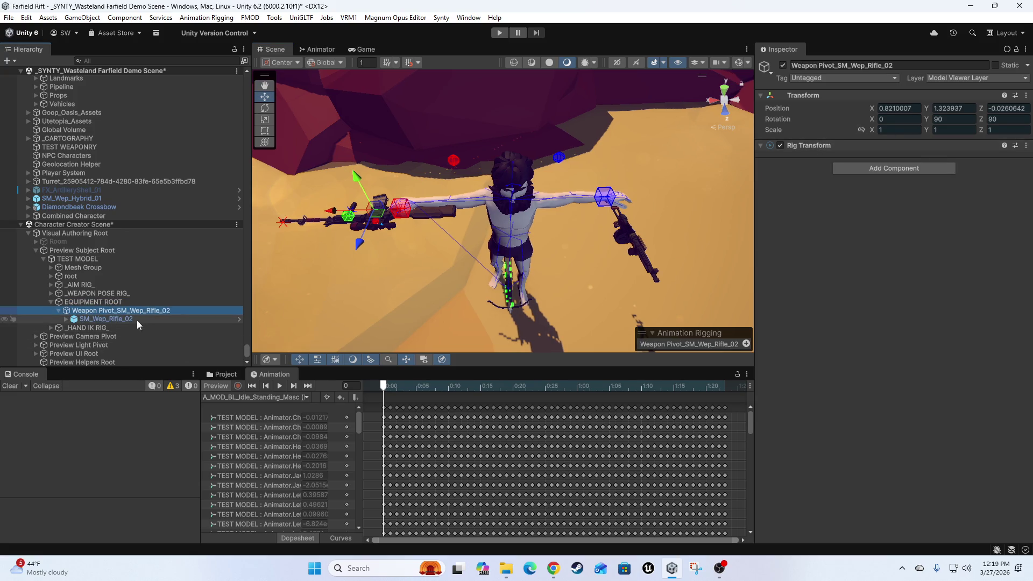
{"action": "left_click", "coordinate": [67, 319]}
{"action": "scroll", "coordinate": [126, 311], "scroll_direction": "down", "scroll_amount": 5}
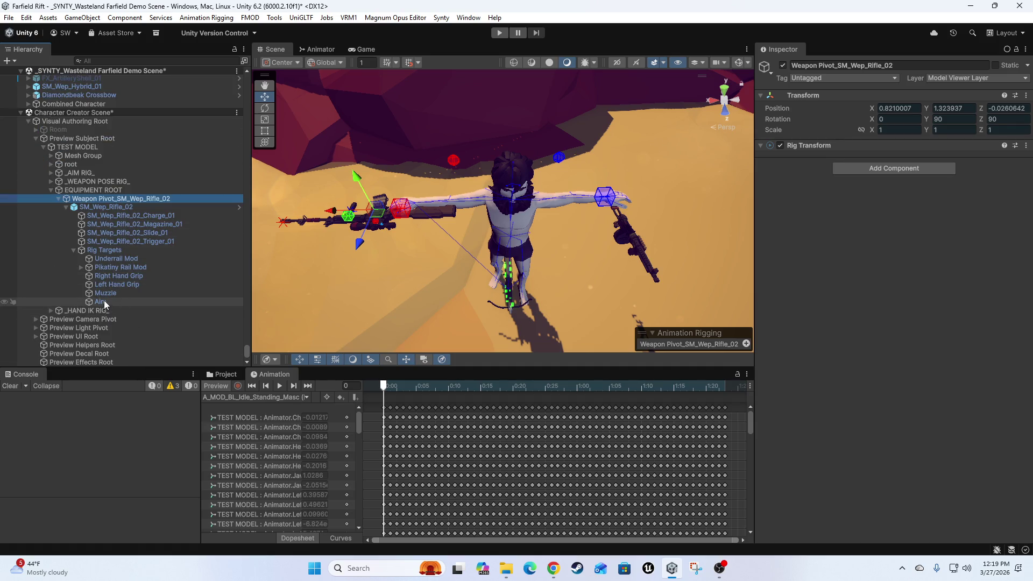
{"action": "left_click", "coordinate": [120, 275]}
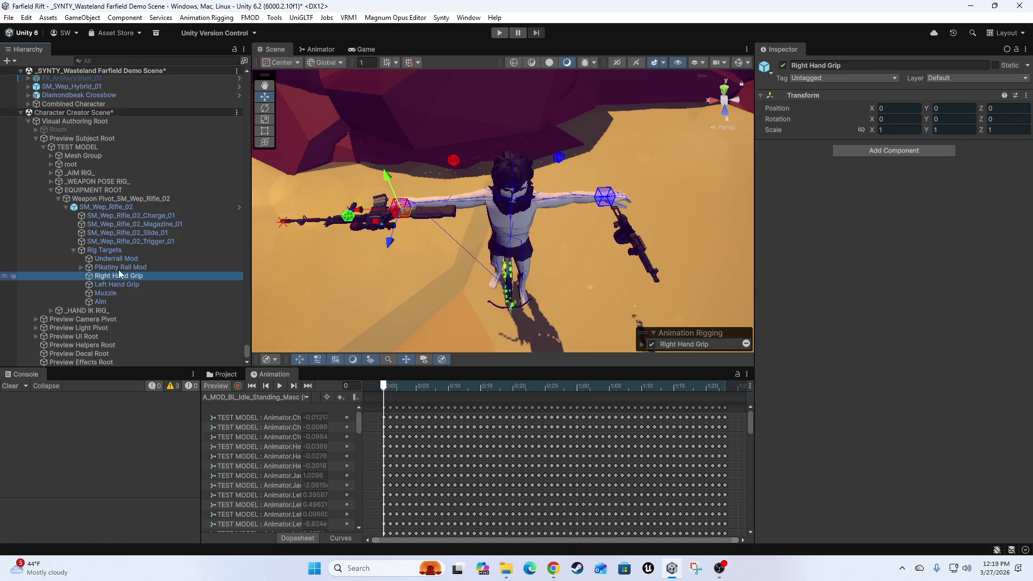
{"action": "left_click_drag", "start_coordinate": [401, 216], "coordinate": [401, 221]}
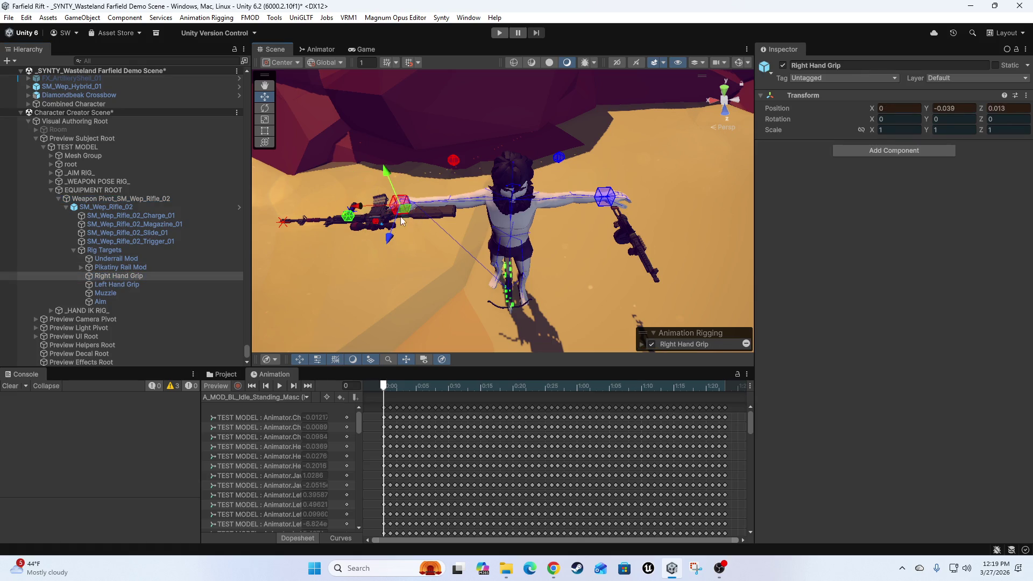
{"action": "key", "text": "ctrl+z"}
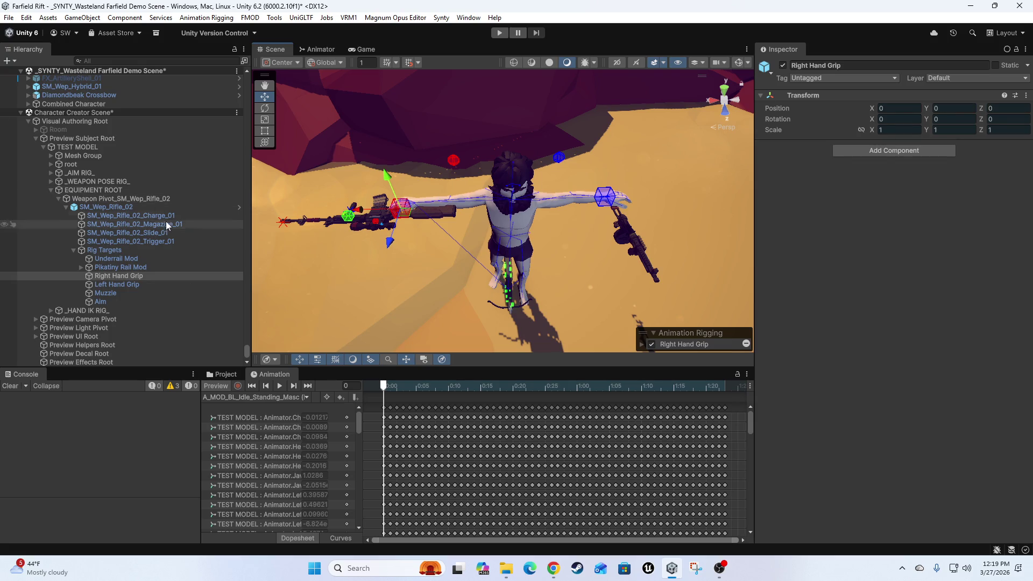
{"action": "left_click", "coordinate": [51, 190]}
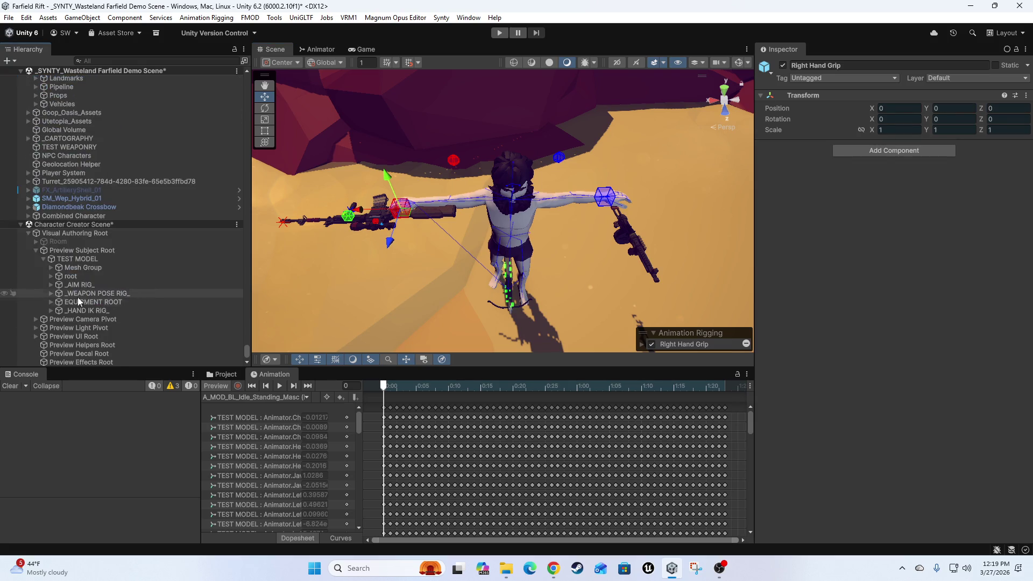
{"action": "left_click", "coordinate": [77, 260]}
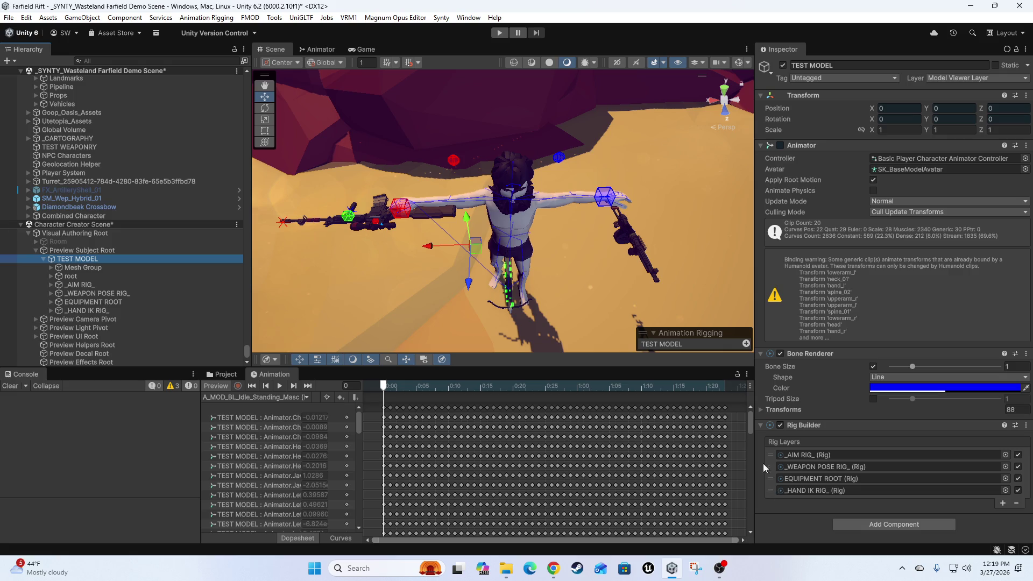
Move _AIM RIG_ below _WEAPON POSE RIG_, then shift the aim Target to X -0.298, Y 0.349, Z 2.28.
{"action": "left_click_drag", "start_coordinate": [770, 461], "coordinate": [770, 467]}
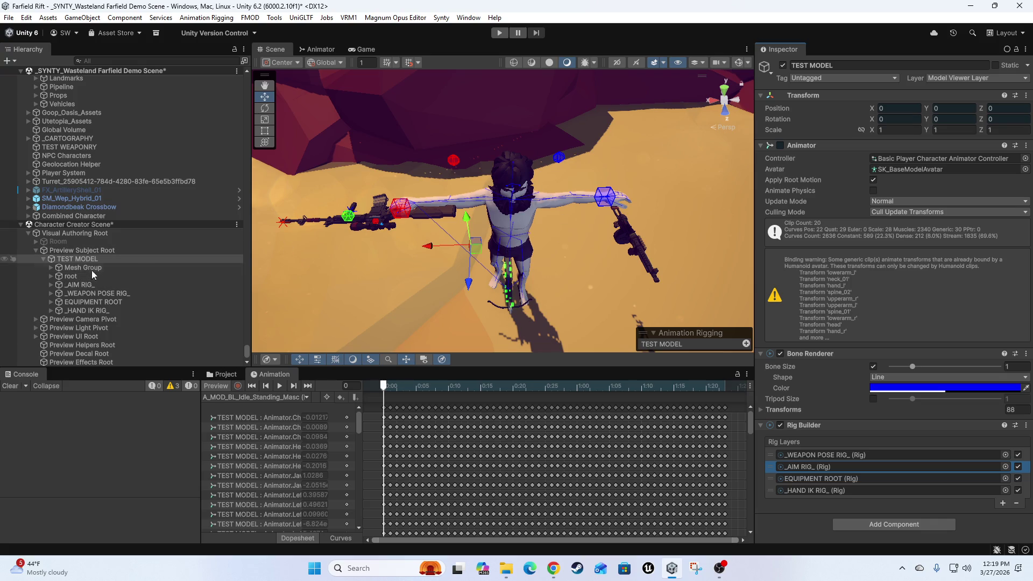
{"action": "left_click_drag", "start_coordinate": [705, 292], "coordinate": [473, 231]}
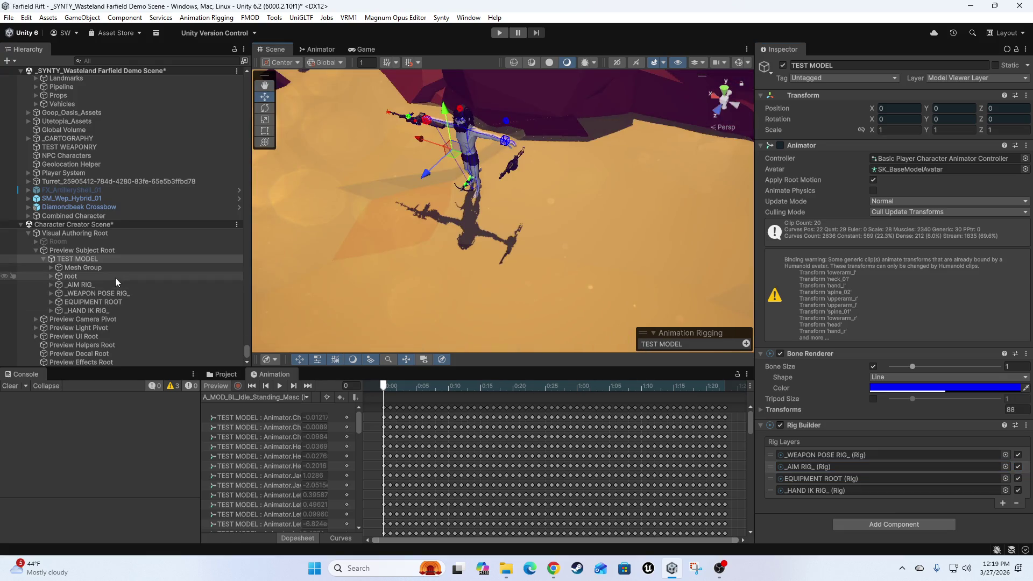
{"action": "left_click", "coordinate": [52, 285]}
{"action": "left_click", "coordinate": [82, 311]}
{"action": "scroll", "coordinate": [544, 227], "scroll_direction": "down", "scroll_amount": 3}
{"action": "mouse_move", "coordinate": [544, 228]}
{"action": "left_mouse_down"}
{"action": "mouse_move", "coordinate": [464, 234]}
{"action": "mouse_move", "coordinate": [408, 261]}
{"action": "mouse_move", "coordinate": [402, 132]}
{"action": "mouse_move", "coordinate": [440, 275]}
{"action": "mouse_move", "coordinate": [413, 257]}
{"action": "mouse_move", "coordinate": [547, 251]}
{"action": "mouse_move", "coordinate": [528, 235]}
{"action": "mouse_move", "coordinate": [563, 257]}
{"action": "left_mouse_up"}
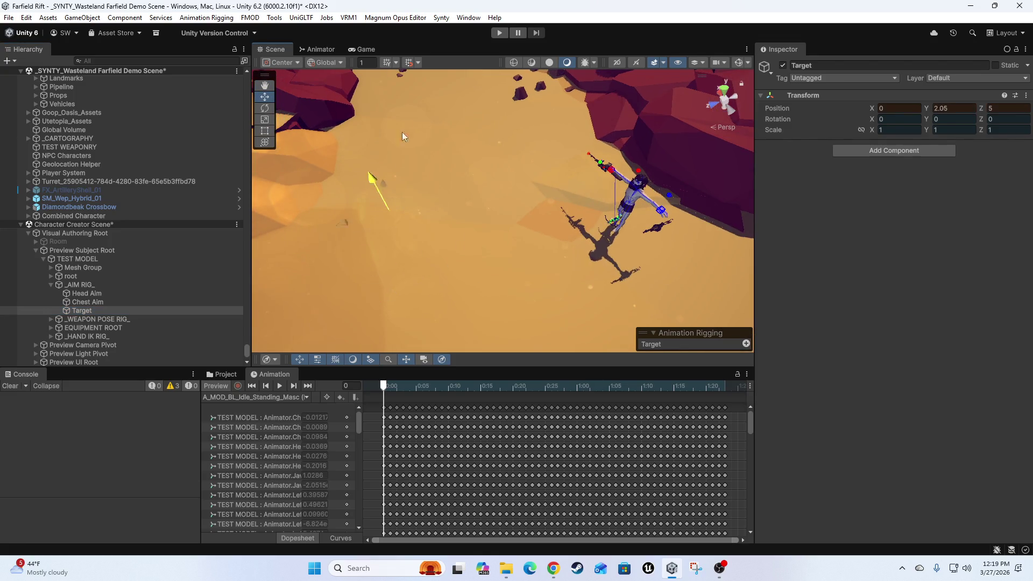
{"action": "mouse_move", "coordinate": [421, 273]}
{"action": "left_mouse_down"}
{"action": "mouse_move", "coordinate": [593, 279]}
{"action": "mouse_move", "coordinate": [509, 290]}
{"action": "mouse_move", "coordinate": [491, 179]}
{"action": "left_mouse_up"}
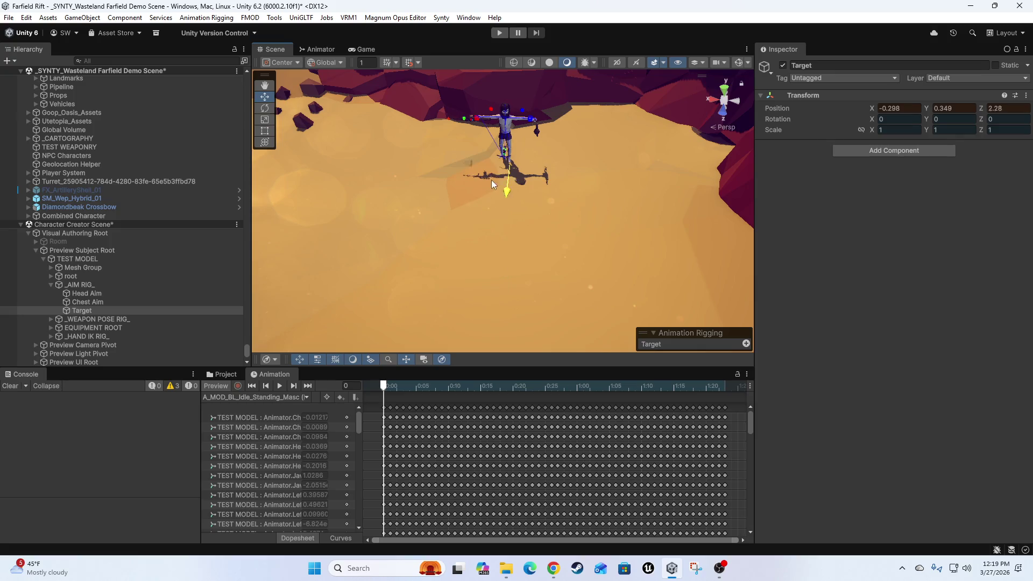
Nudge the aim Target and raise Chest Aim's Target source weight to 1.
{"action": "scroll", "coordinate": [495, 226], "scroll_direction": "up", "scroll_amount": 5}
{"action": "mouse_move", "coordinate": [521, 281]}
{"action": "left_mouse_down"}
{"action": "mouse_move", "coordinate": [405, 256]}
{"action": "mouse_move", "coordinate": [575, 262]}
{"action": "mouse_move", "coordinate": [432, 252]}
{"action": "mouse_move", "coordinate": [485, 251]}
{"action": "left_mouse_up"}
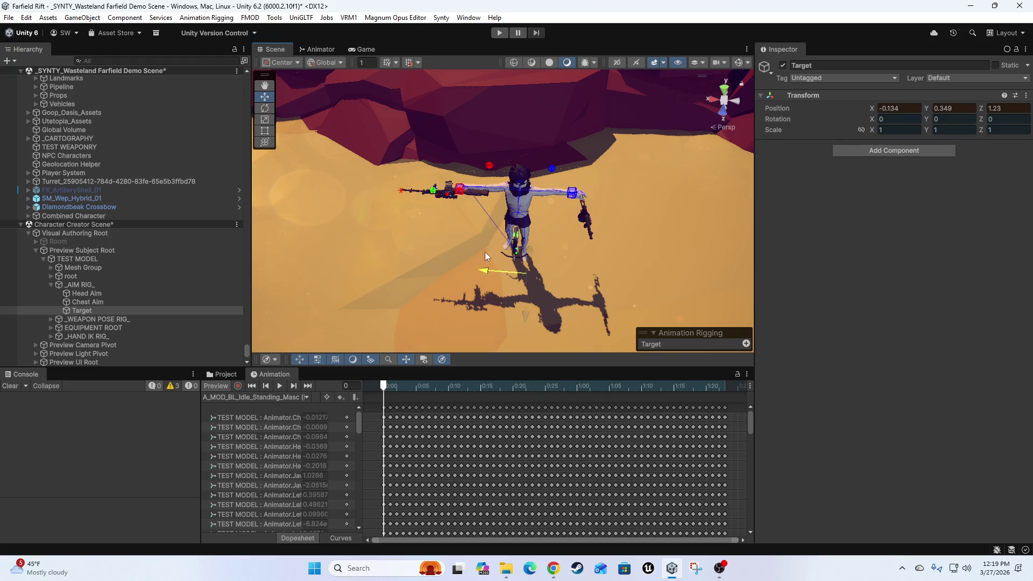
{"action": "left_click", "coordinate": [88, 295]}
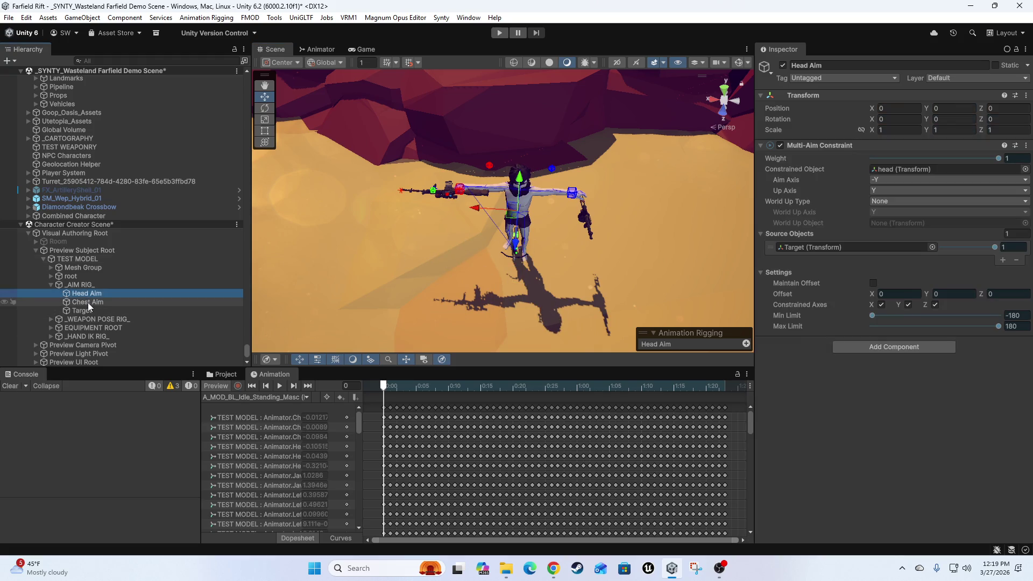
{"action": "left_click", "coordinate": [89, 302]}
{"action": "left_click_drag", "start_coordinate": [941, 247], "coordinate": [994, 247]}
Reposition the aim Target to X -0.107, Y 0.349, Z 2.295 and select _AIM RIG_.
{"action": "mouse_move", "coordinate": [441, 253]}
{"action": "left_mouse_down"}
{"action": "mouse_move", "coordinate": [482, 248]}
{"action": "mouse_move", "coordinate": [431, 253]}
{"action": "left_mouse_up"}
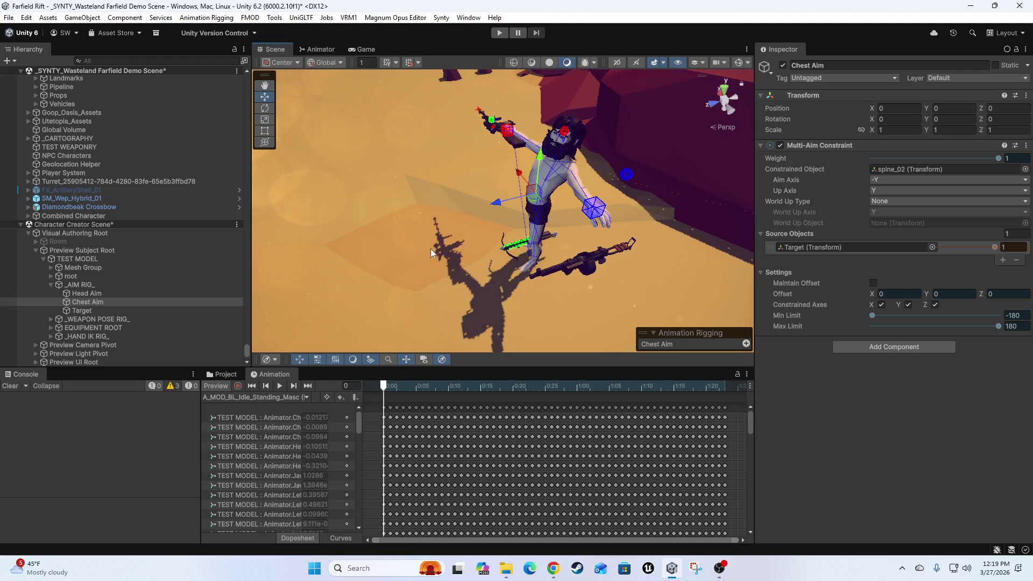
{"action": "left_click", "coordinate": [91, 311]}
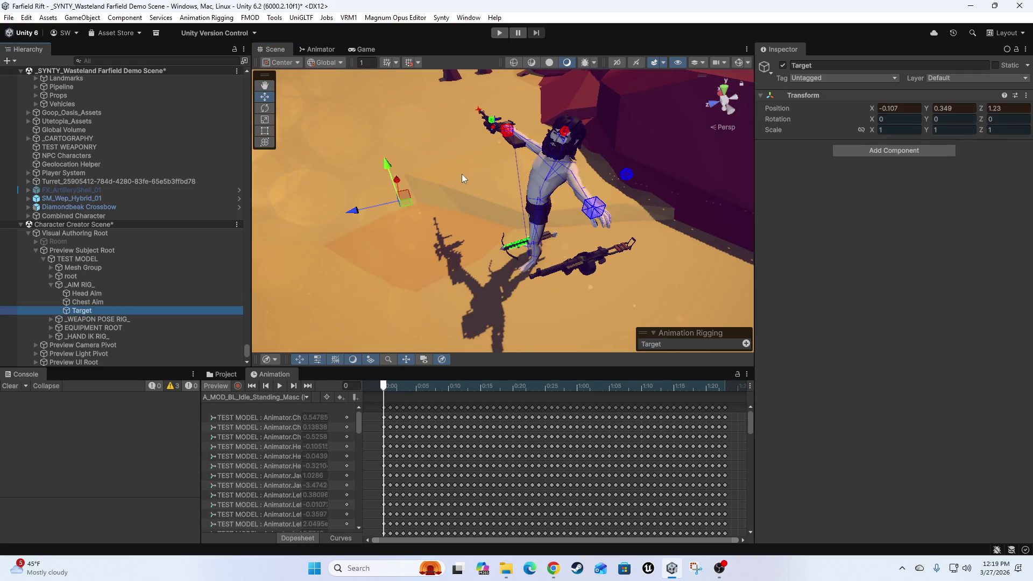
{"action": "mouse_move", "coordinate": [403, 185]}
{"action": "left_mouse_down"}
{"action": "mouse_move", "coordinate": [397, 233]}
{"action": "mouse_move", "coordinate": [375, 173]}
{"action": "mouse_move", "coordinate": [366, 69]}
{"action": "mouse_move", "coordinate": [369, 127]}
{"action": "mouse_move", "coordinate": [416, 232]}
{"action": "mouse_move", "coordinate": [379, 102]}
{"action": "mouse_move", "coordinate": [409, 212]}
{"action": "mouse_move", "coordinate": [400, 186]}
{"action": "left_mouse_up"}
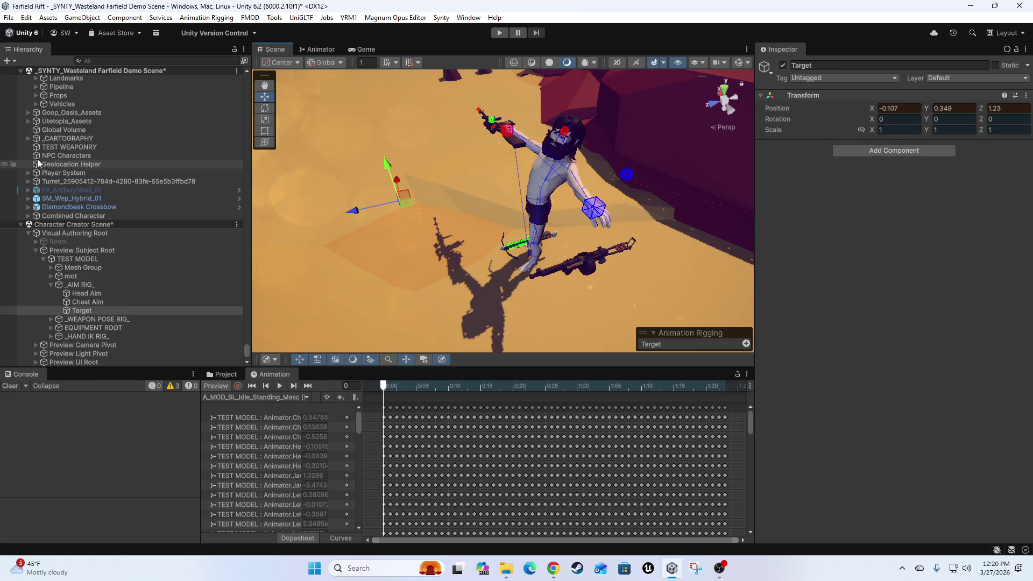
{"action": "left_click_drag", "start_coordinate": [333, 219], "coordinate": [467, 231]}
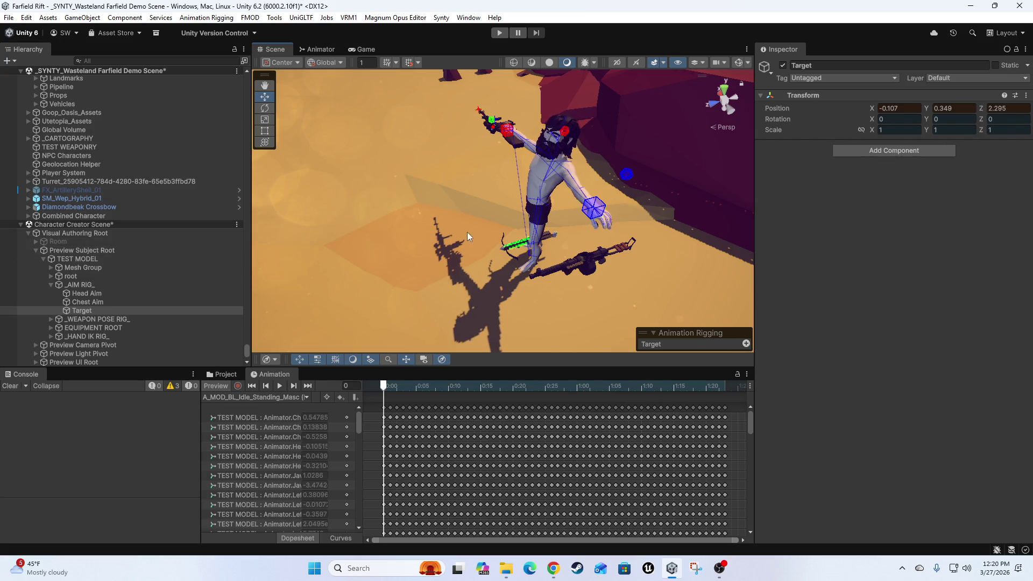
{"action": "left_click", "coordinate": [80, 287]}
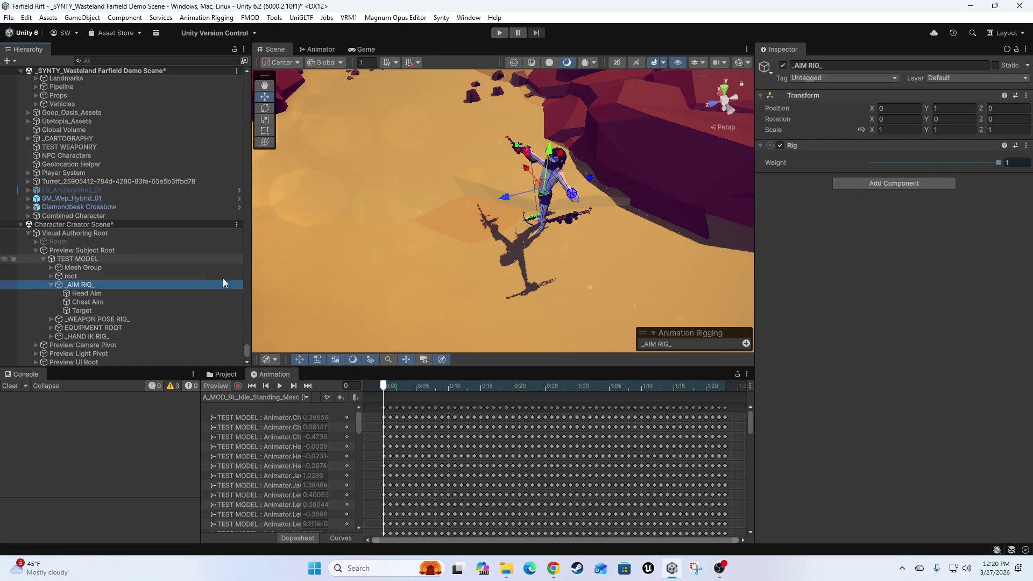
Expand _WEAPON POSE RIG_ and test the Weapon Poser's Multi-Parent Constraint weight.
{"action": "left_click", "coordinate": [52, 285]}
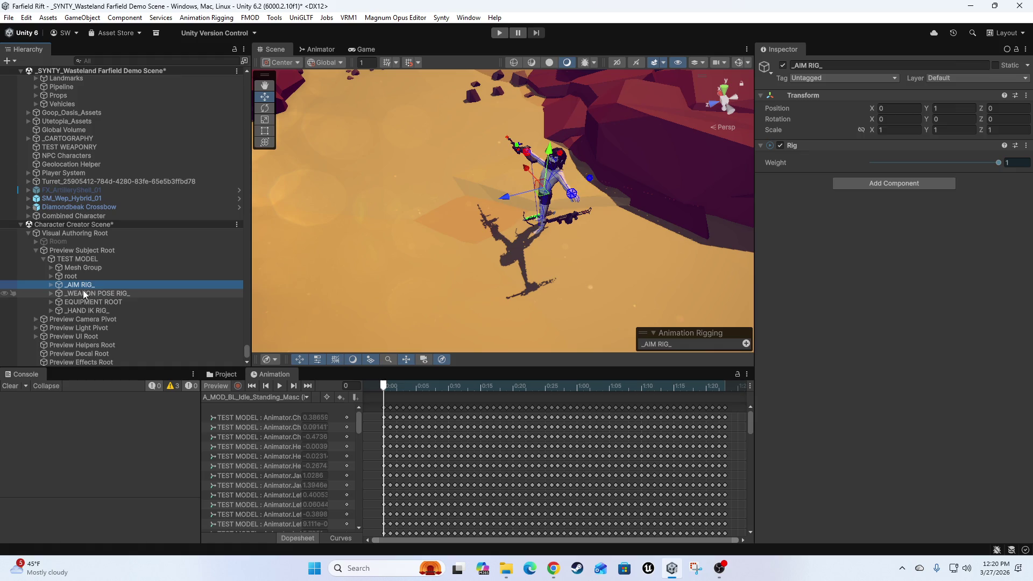
{"action": "left_click", "coordinate": [82, 294]}
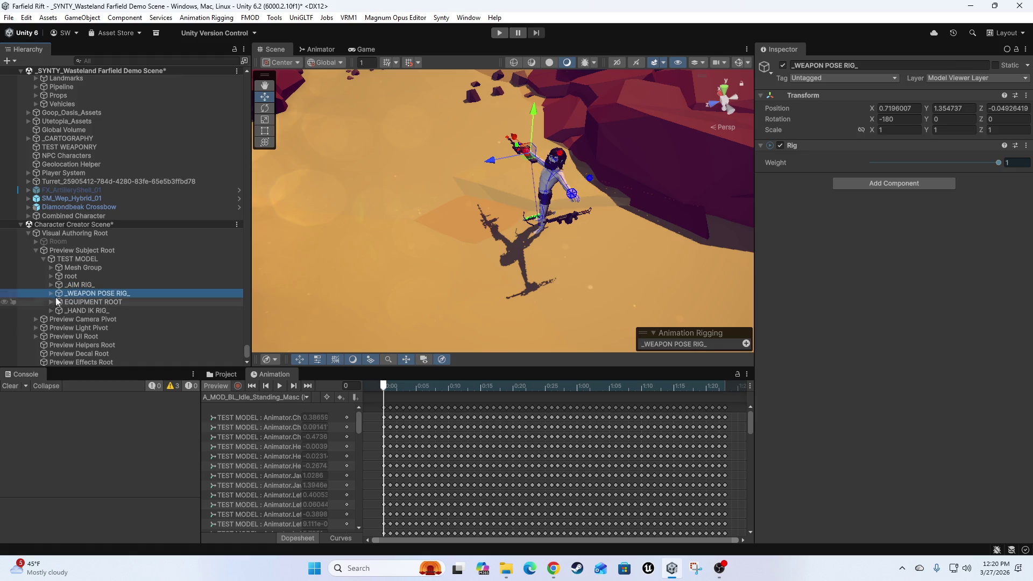
{"action": "left_click", "coordinate": [51, 294]}
{"action": "left_click", "coordinate": [83, 305]}
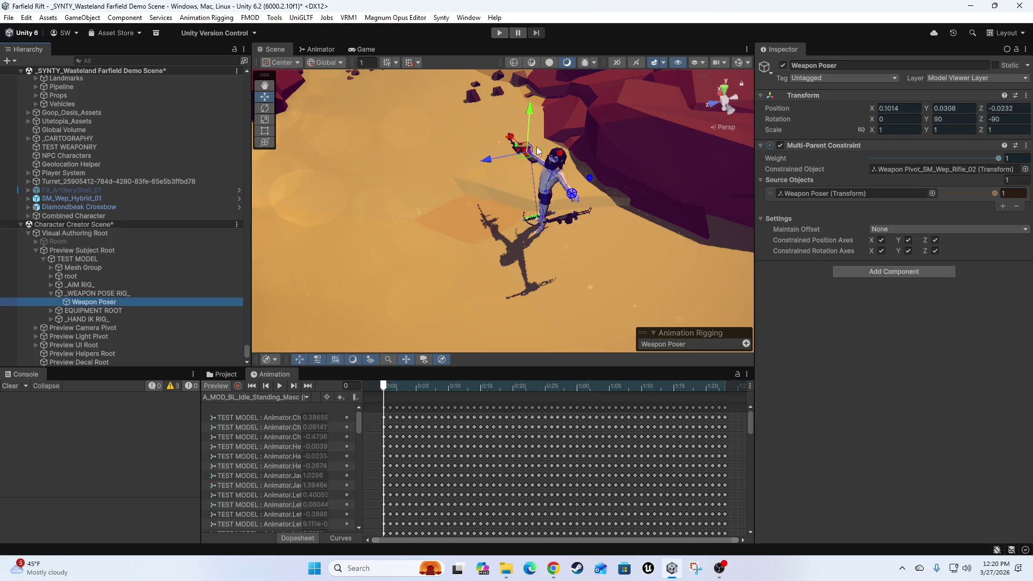
{"action": "mouse_move", "coordinate": [485, 164]}
{"action": "left_mouse_down"}
{"action": "mouse_move", "coordinate": [473, 159]}
{"action": "mouse_move", "coordinate": [527, 157]}
{"action": "mouse_move", "coordinate": [500, 156]}
{"action": "left_mouse_up"}
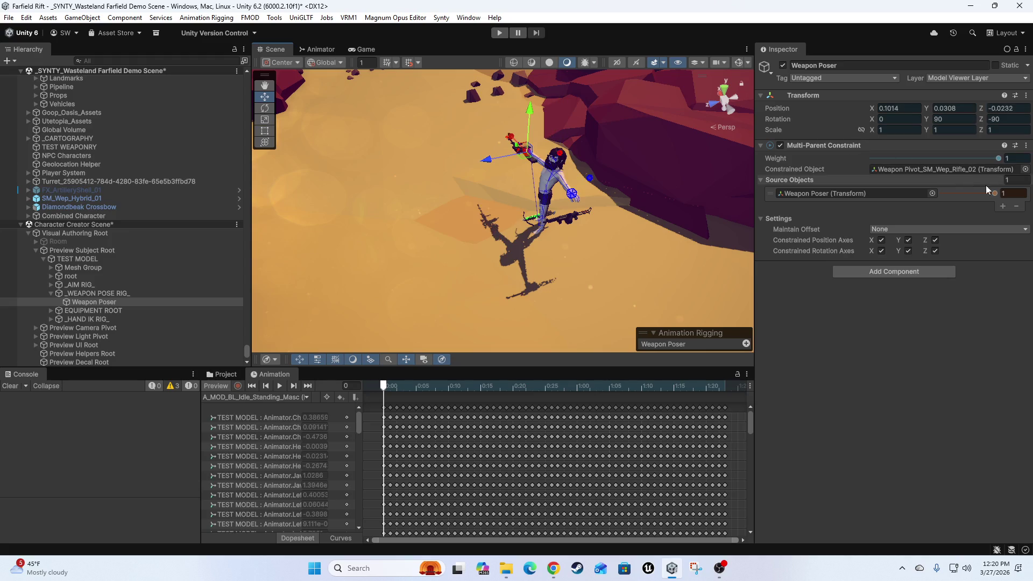
{"action": "mouse_move", "coordinate": [999, 157]}
{"action": "left_mouse_down"}
{"action": "mouse_move", "coordinate": [980, 158]}
{"action": "mouse_move", "coordinate": [999, 158]}
{"action": "left_mouse_up"}
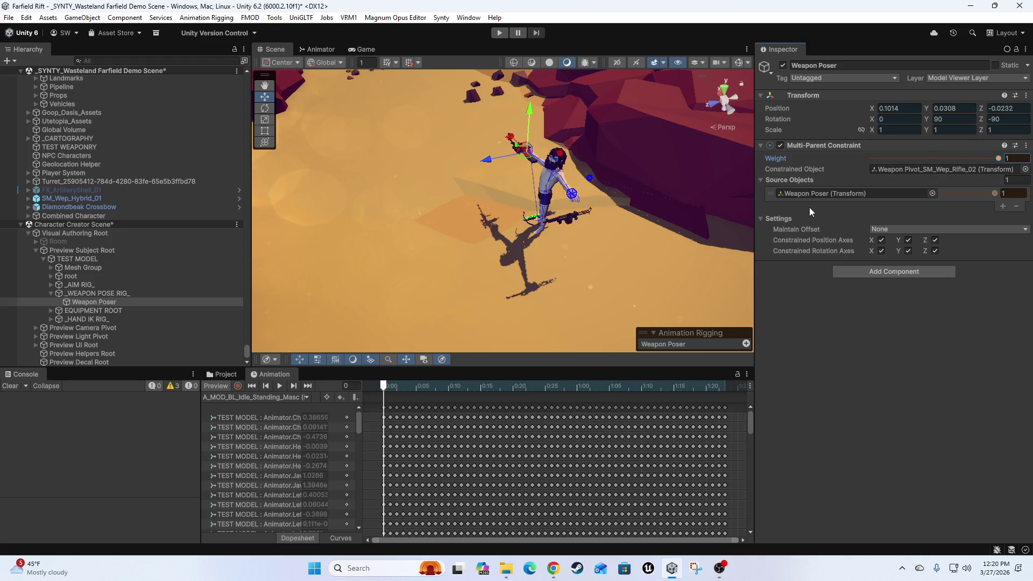
Turn the animation preview off and select TEST MODEL to view its rig layers.
{"action": "scroll", "coordinate": [618, 169], "scroll_direction": "up", "scroll_amount": 4}
{"action": "scroll", "coordinate": [624, 182], "scroll_direction": "up", "scroll_amount": 6}
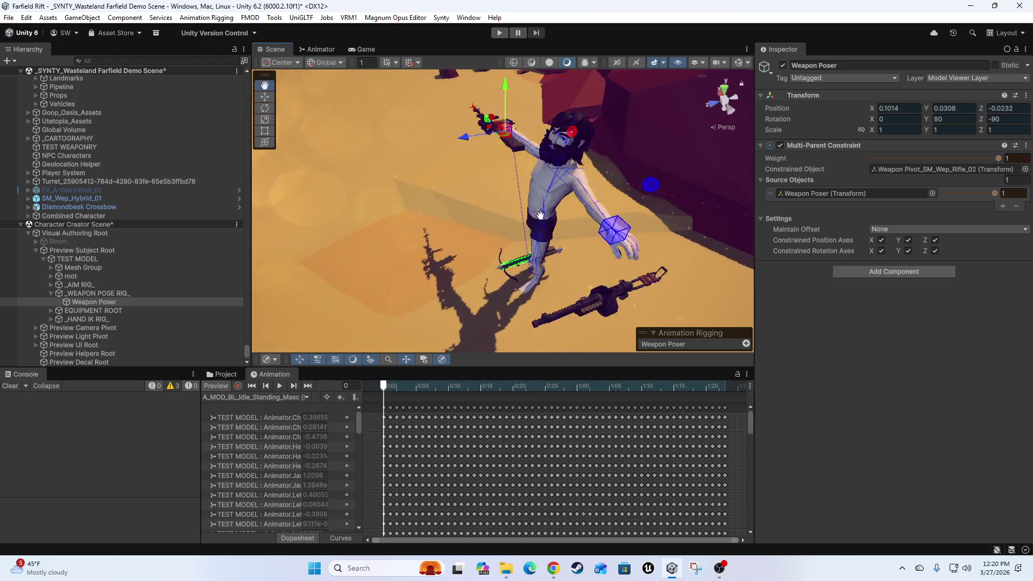
{"action": "scroll", "coordinate": [598, 179], "scroll_direction": "down", "scroll_amount": 10}
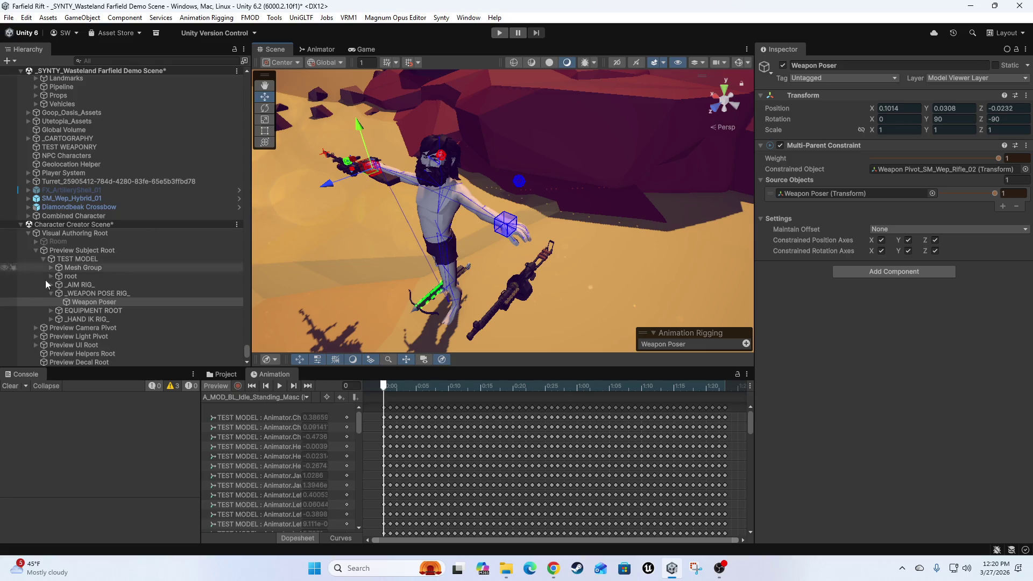
{"action": "left_click", "coordinate": [215, 385]}
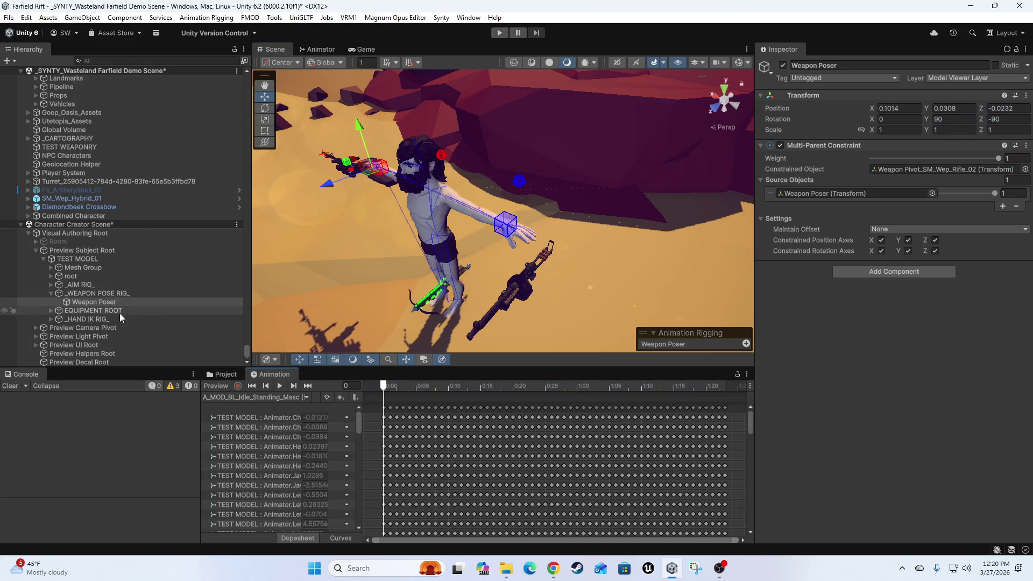
{"action": "left_click", "coordinate": [81, 259]}
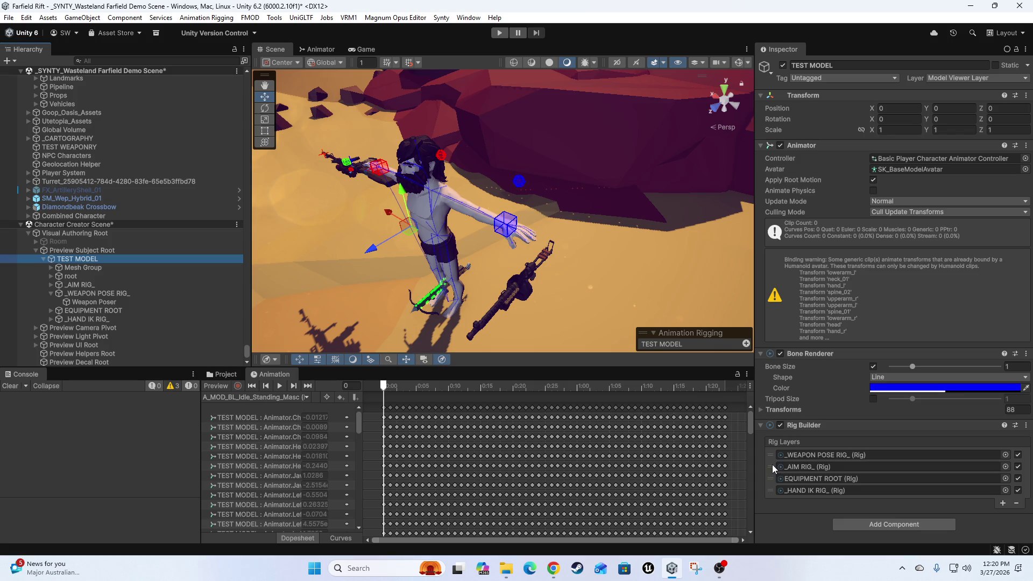
Reorder the Rig Layers to _AIM RIG_, _WEAPON POSE RIG_, _HAND IK RIG_, then EQUIPMENT ROOT.
{"action": "left_click_drag", "start_coordinate": [773, 457], "coordinate": [772, 464]}
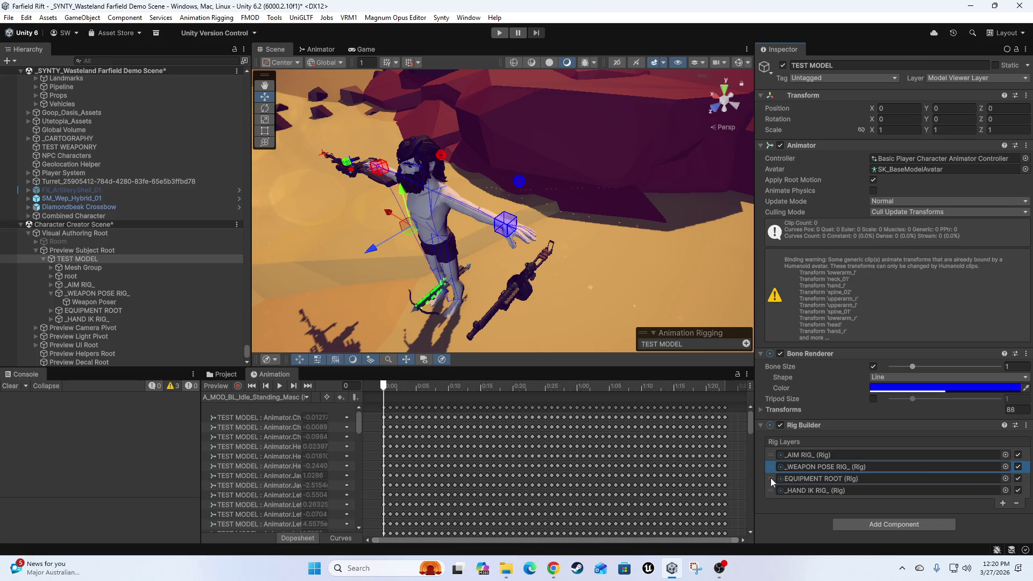
{"action": "left_click_drag", "start_coordinate": [770, 477], "coordinate": [770, 491]}
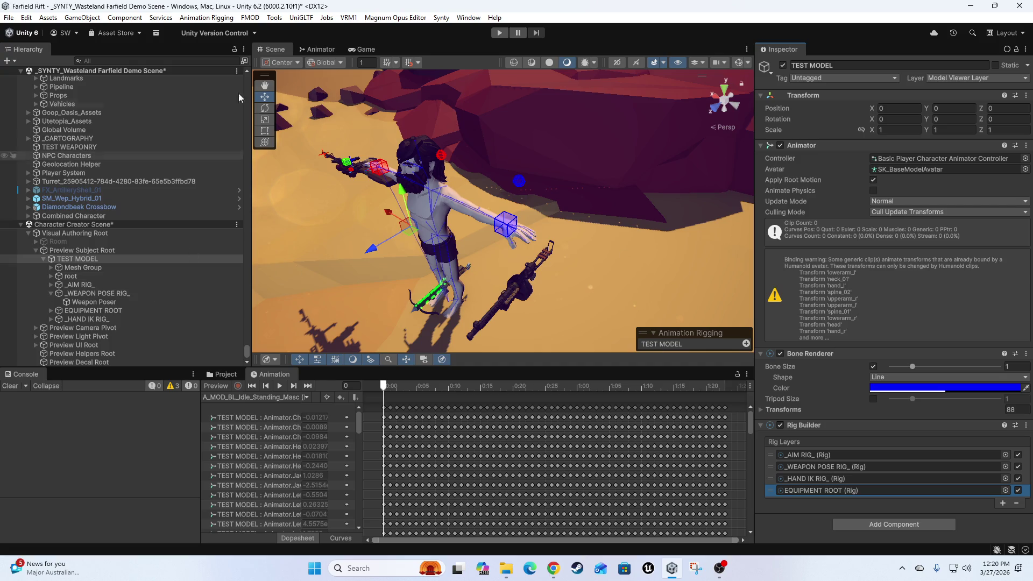
{"action": "scroll", "coordinate": [178, 295], "scroll_direction": "down", "scroll_amount": 1}
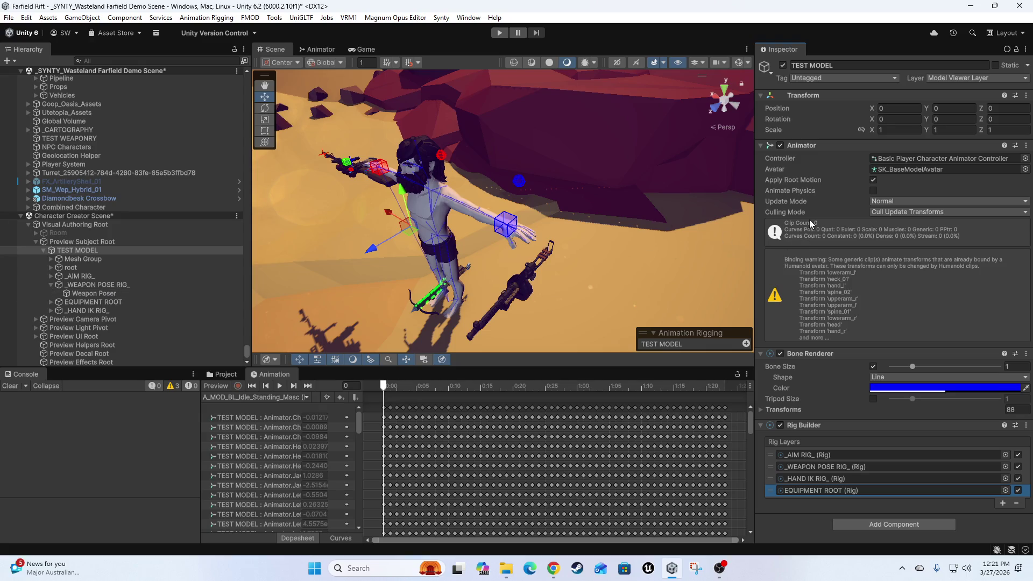
Disable Apply Root Motion on the Animator and zoom in on the right hand gripping the rifle.
{"action": "left_click", "coordinate": [872, 181]}
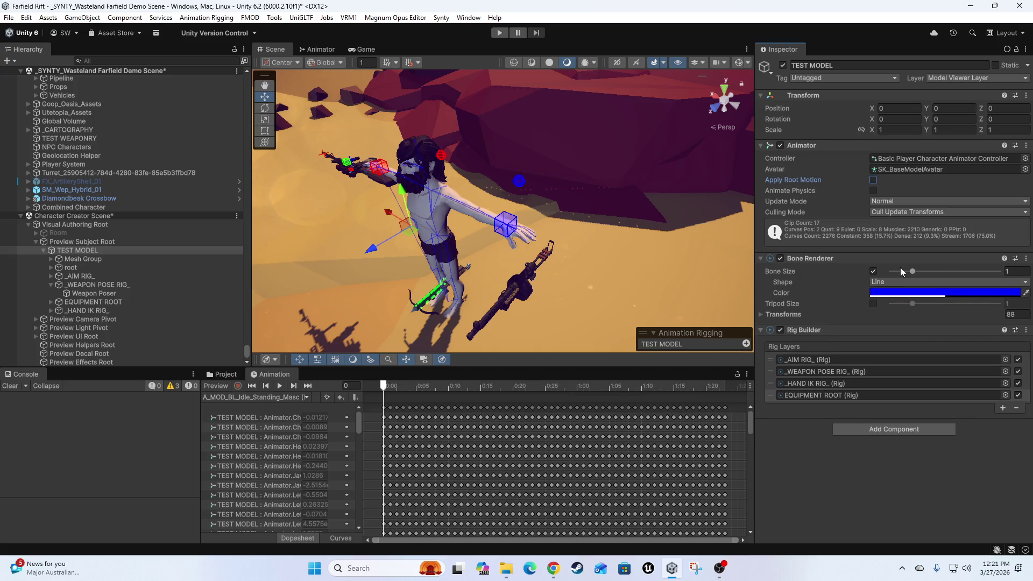
{"action": "key", "text": "f"}
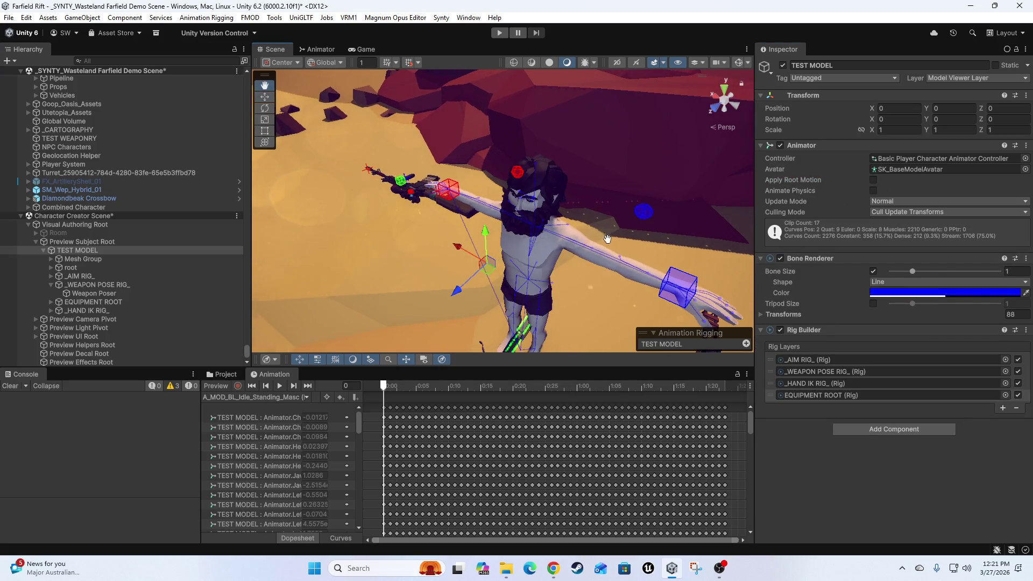
{"action": "scroll", "coordinate": [580, 261], "scroll_direction": "up", "scroll_amount": 5}
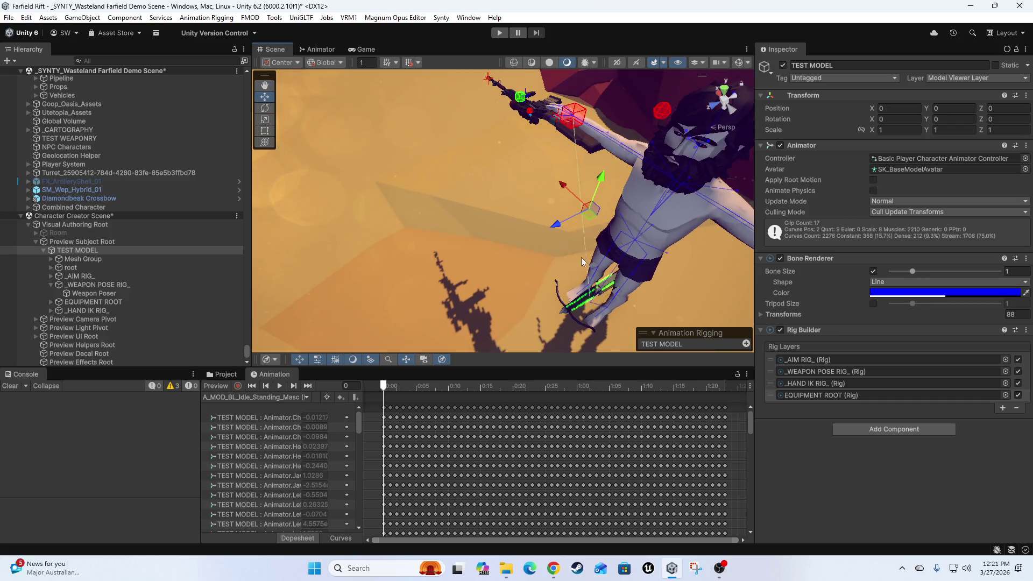
{"action": "mouse_move", "coordinate": [581, 261]}
{"action": "left_mouse_down"}
{"action": "mouse_move", "coordinate": [624, 238]}
{"action": "mouse_move", "coordinate": [506, 195]}
{"action": "left_mouse_up"}
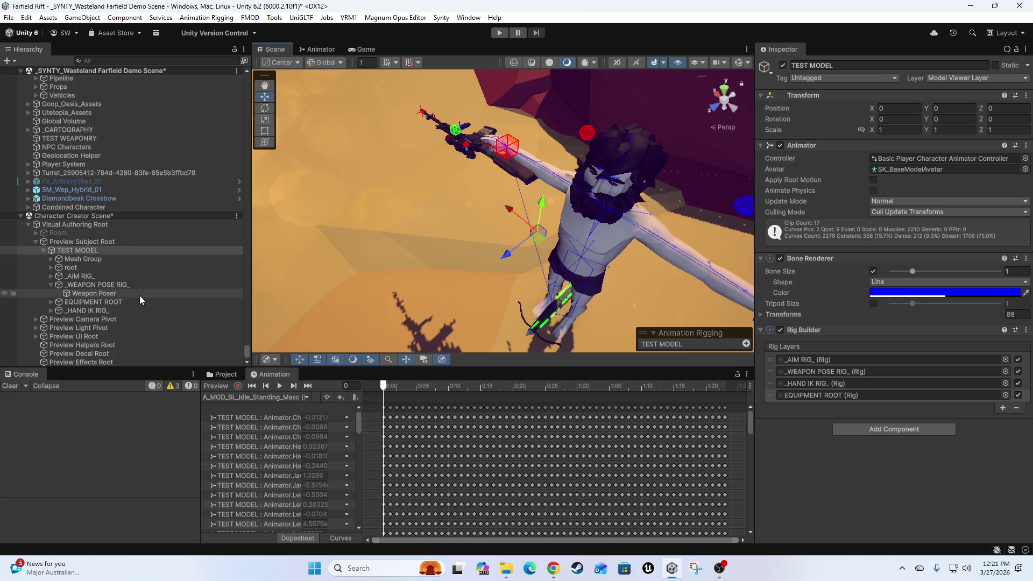
{"action": "left_click_drag", "start_coordinate": [446, 257], "coordinate": [437, 291]}
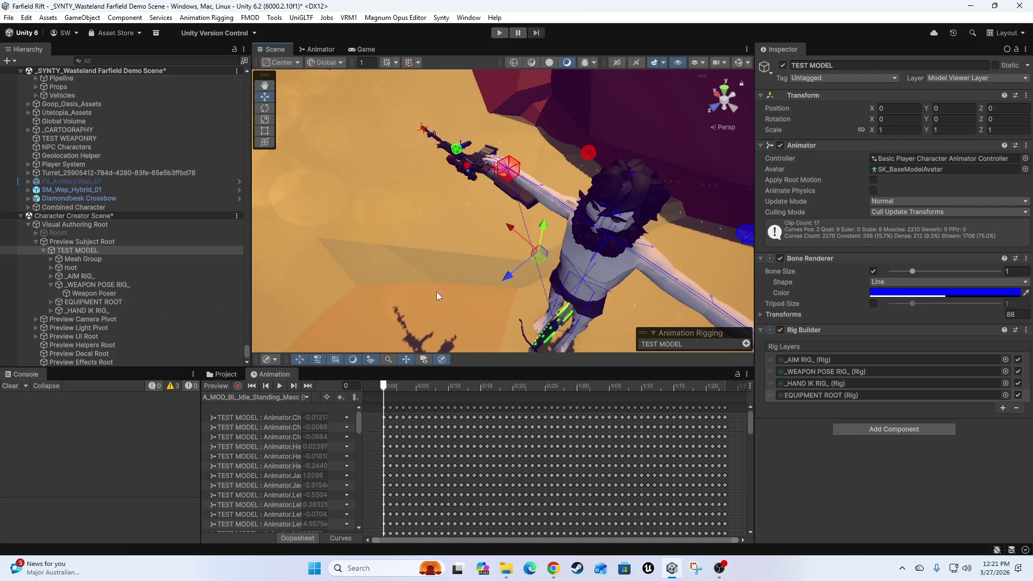
{"action": "scroll", "coordinate": [492, 244], "scroll_direction": "up", "scroll_amount": 5}
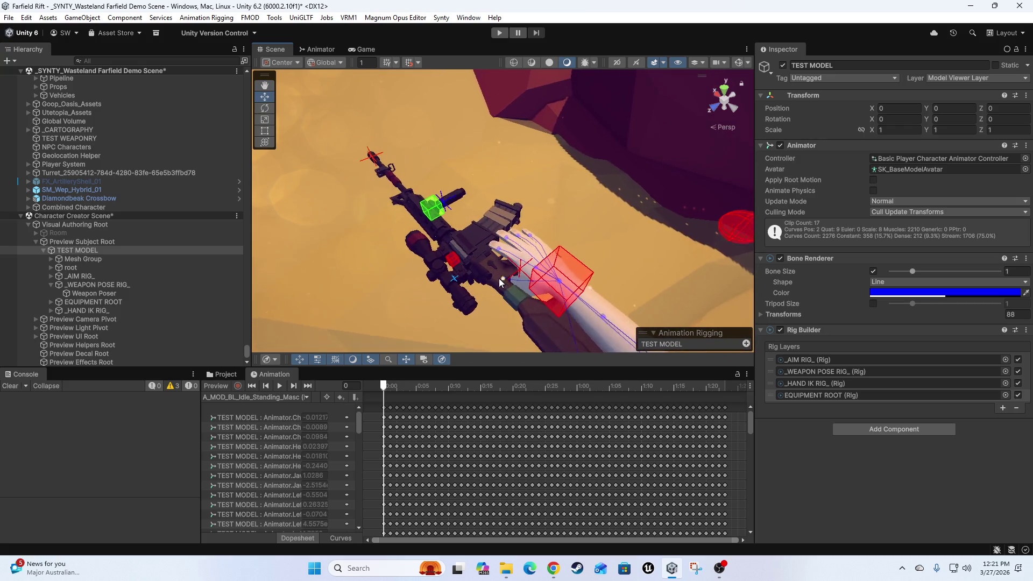
{"action": "scroll", "coordinate": [498, 278], "scroll_direction": "up", "scroll_amount": 3}
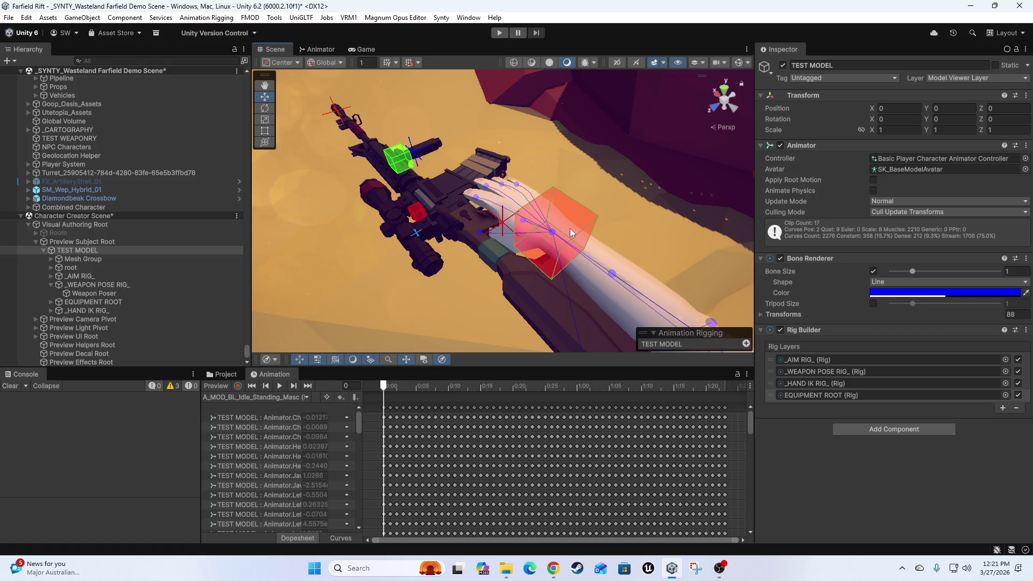
Turn the idle animation preview back on and expand EQUIPMENT ROOT to show the weapon pivot.
{"action": "left_click", "coordinate": [570, 228]}
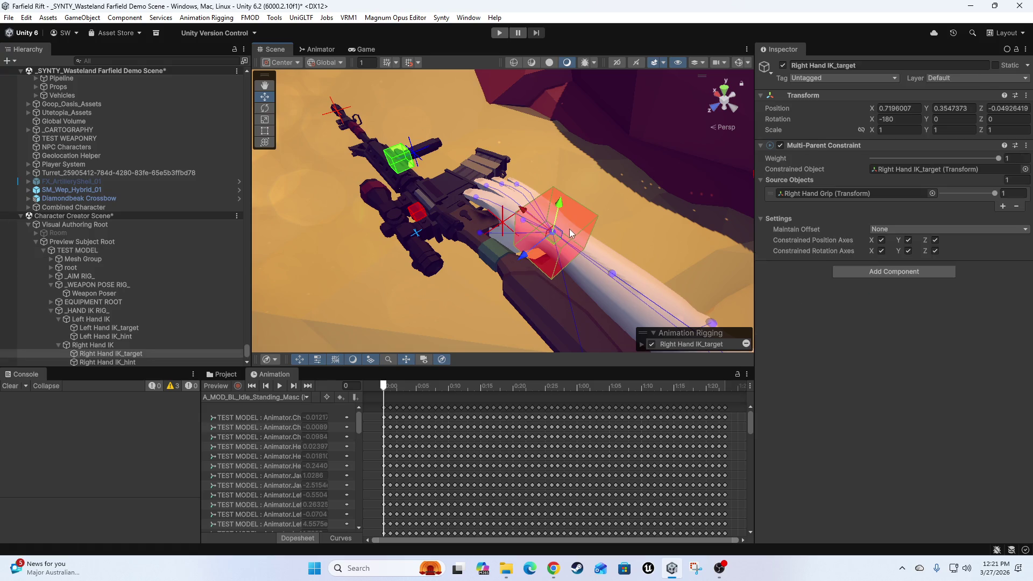
{"action": "left_click", "coordinate": [221, 383]}
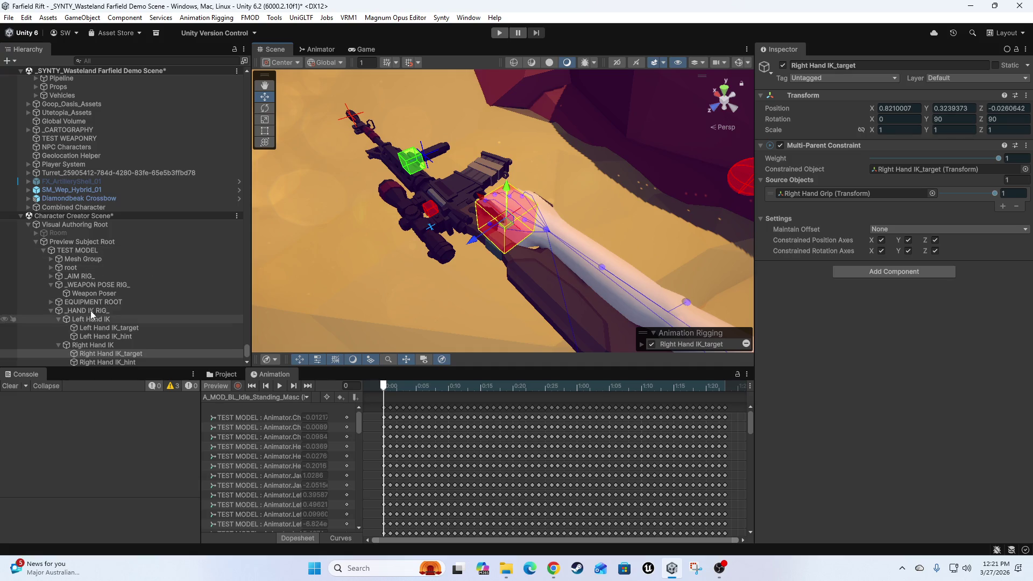
{"action": "left_click", "coordinate": [94, 293]}
{"action": "left_click", "coordinate": [89, 284]}
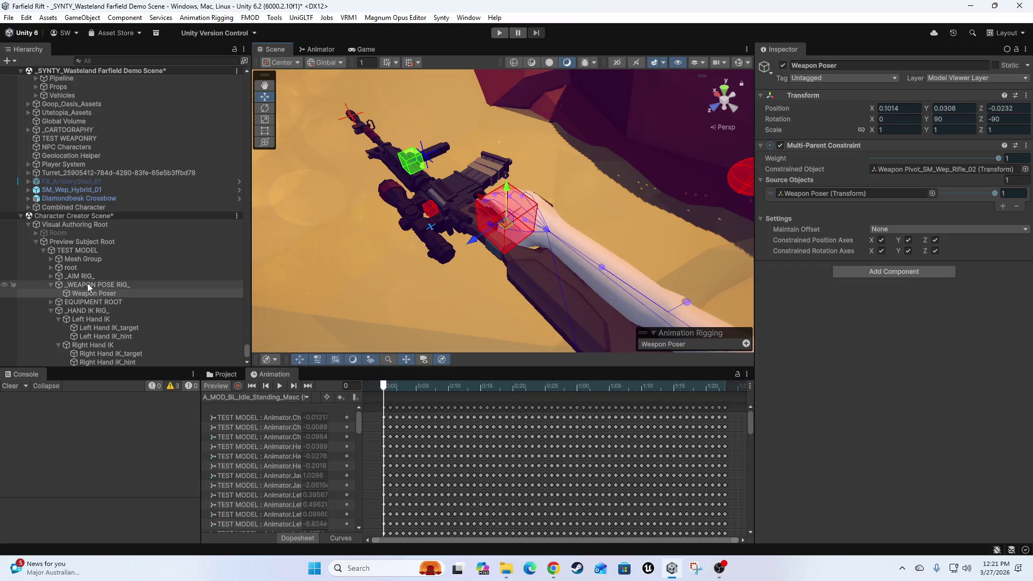
{"action": "scroll", "coordinate": [91, 293], "scroll_direction": "down", "scroll_amount": 2}
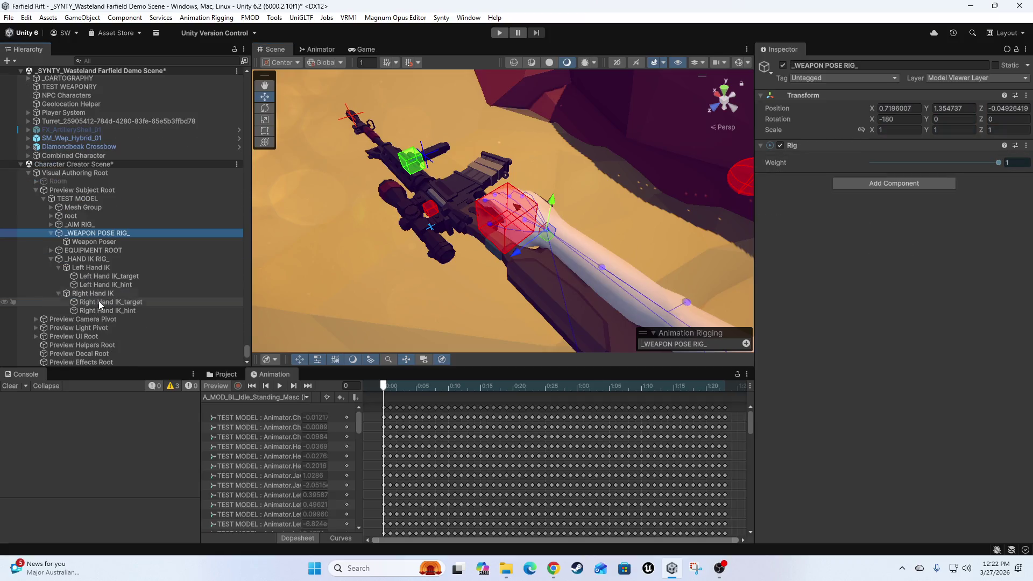
{"action": "left_click", "coordinate": [85, 250]}
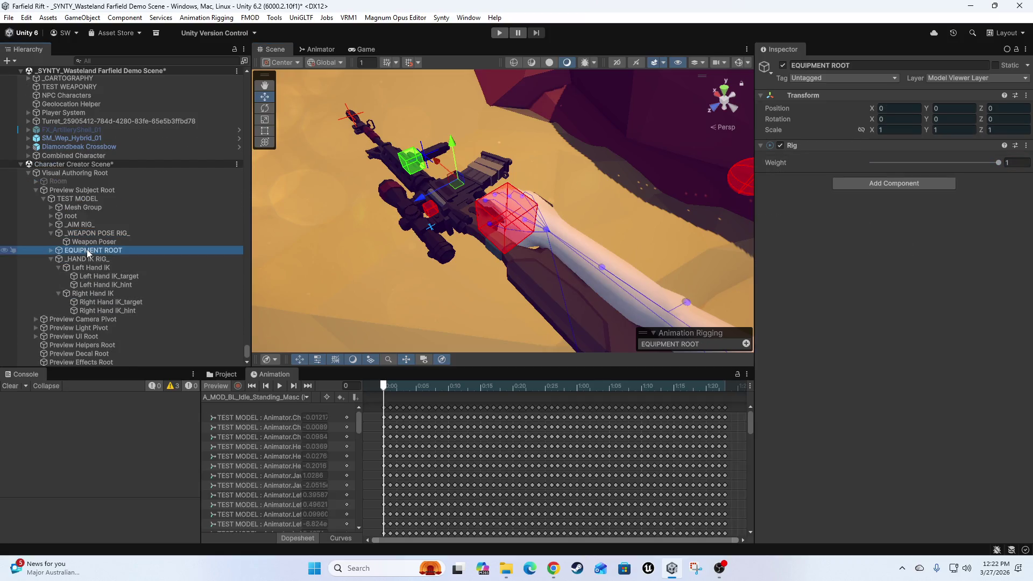
{"action": "left_click", "coordinate": [52, 251]}
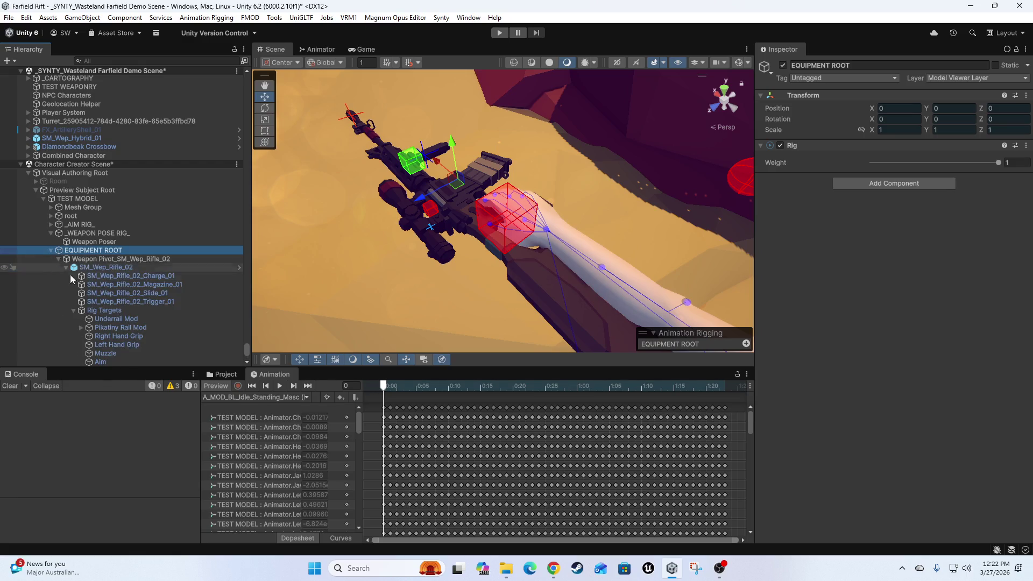
Nudge the SM_Wep_Rifle_02 rifle slightly down and back in the scene.
{"action": "left_click", "coordinate": [104, 268]}
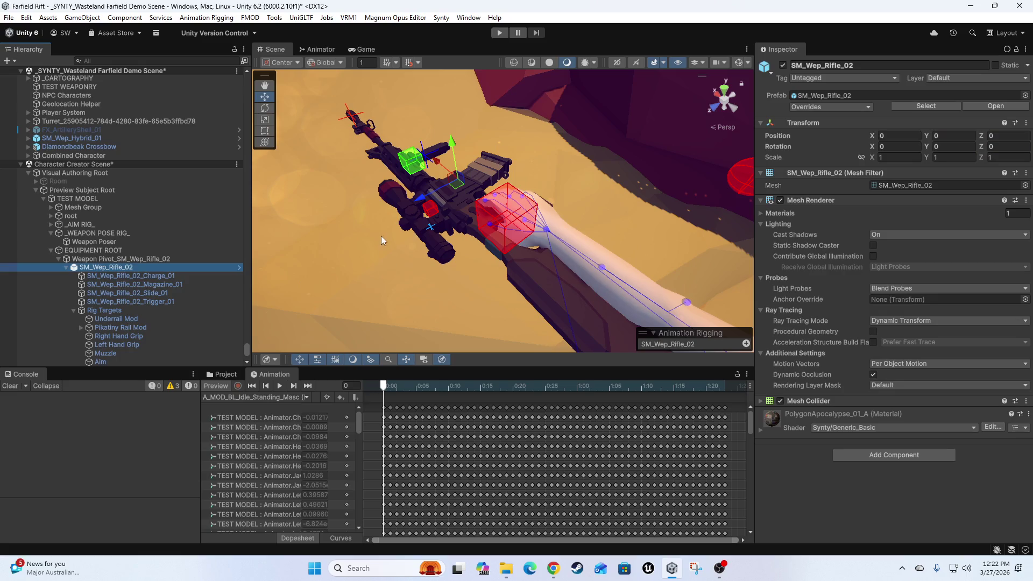
{"action": "left_click", "coordinate": [456, 188]}
{"action": "mouse_move", "coordinate": [457, 188]}
{"action": "left_mouse_down"}
{"action": "mouse_move", "coordinate": [454, 202]}
{"action": "mouse_move", "coordinate": [445, 199]}
{"action": "left_mouse_up"}
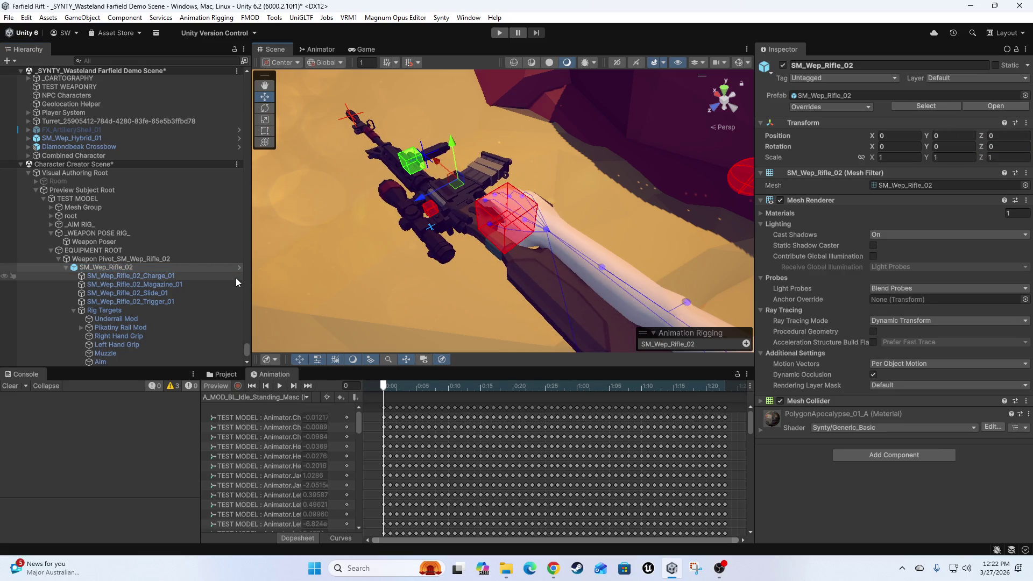
Remove the Rig Transform component from Weapon Pivot_SM_Wep_Rifle_02.
{"action": "left_click", "coordinate": [151, 260]}
{"action": "left_click", "coordinate": [461, 193]}
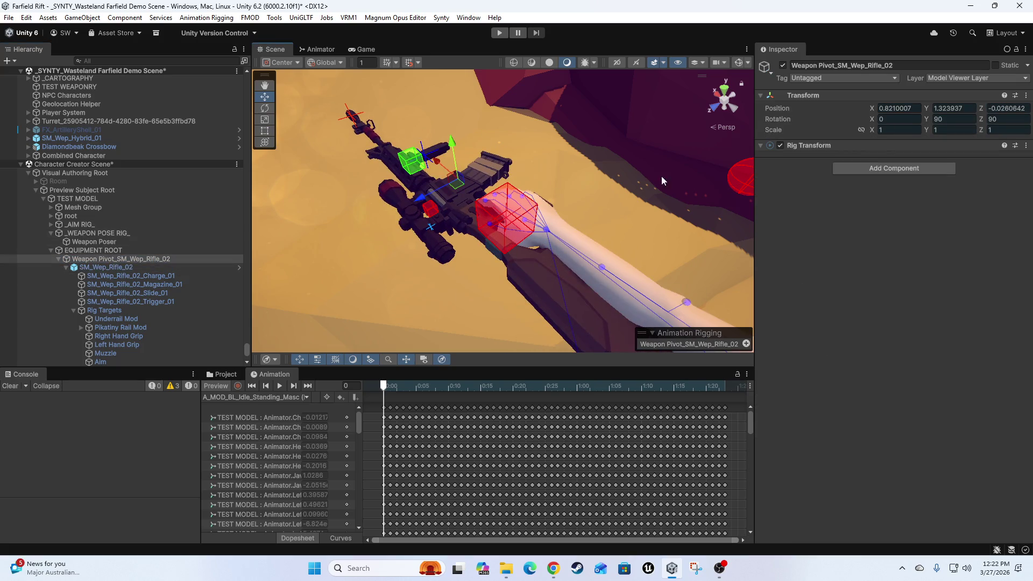
{"action": "right_click", "coordinate": [806, 145]}
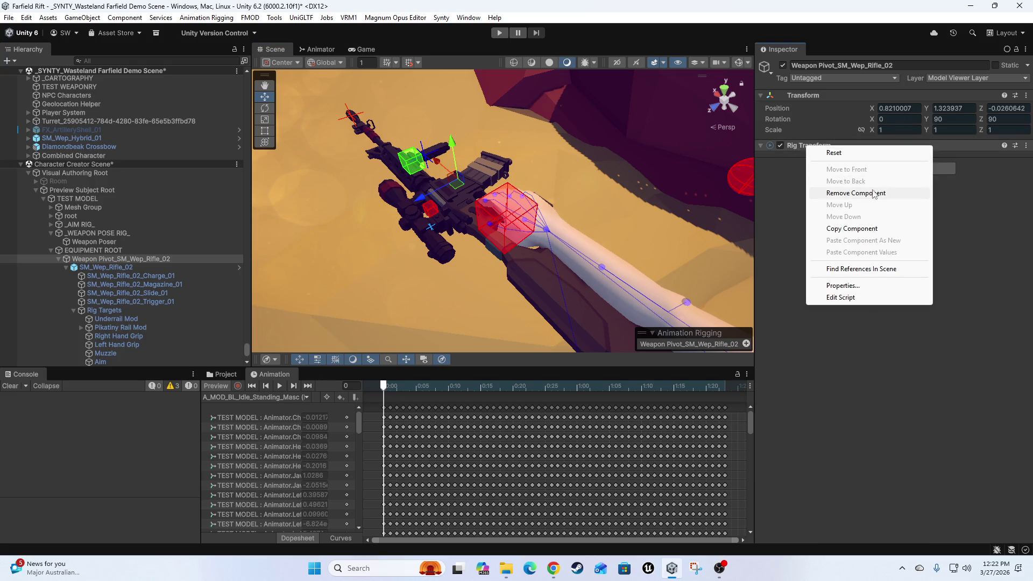
{"action": "left_click", "coordinate": [874, 194]}
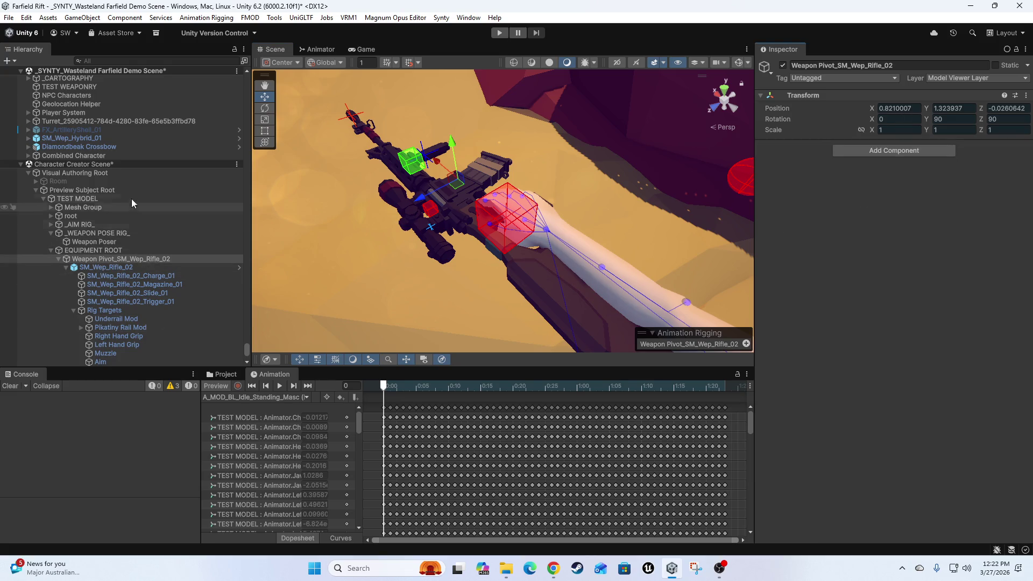
Select the Weapon Poser and orbit the view to see the whole character.
{"action": "left_click", "coordinate": [89, 217]}
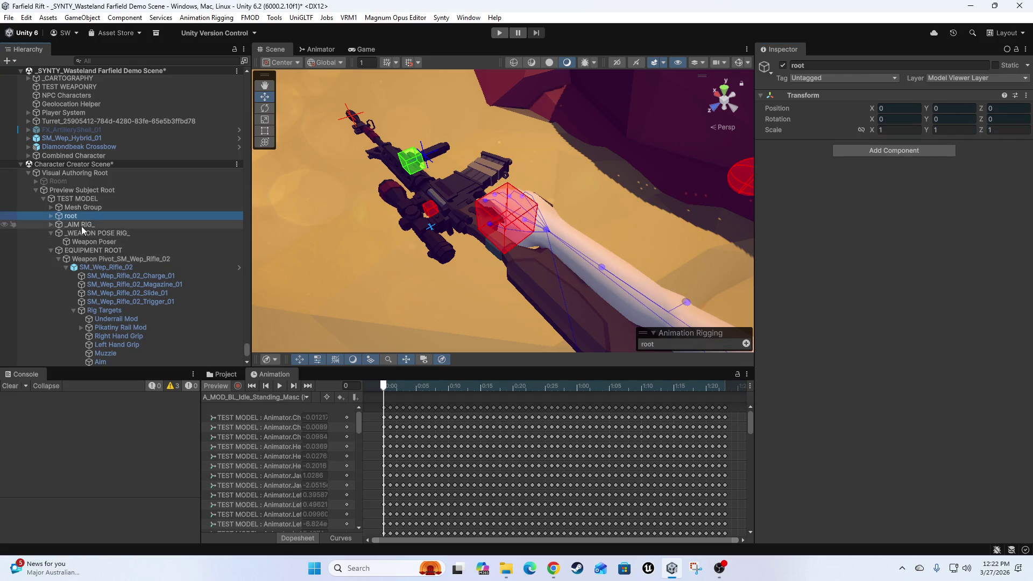
{"action": "left_click", "coordinate": [86, 225]}
{"action": "left_click", "coordinate": [84, 242]}
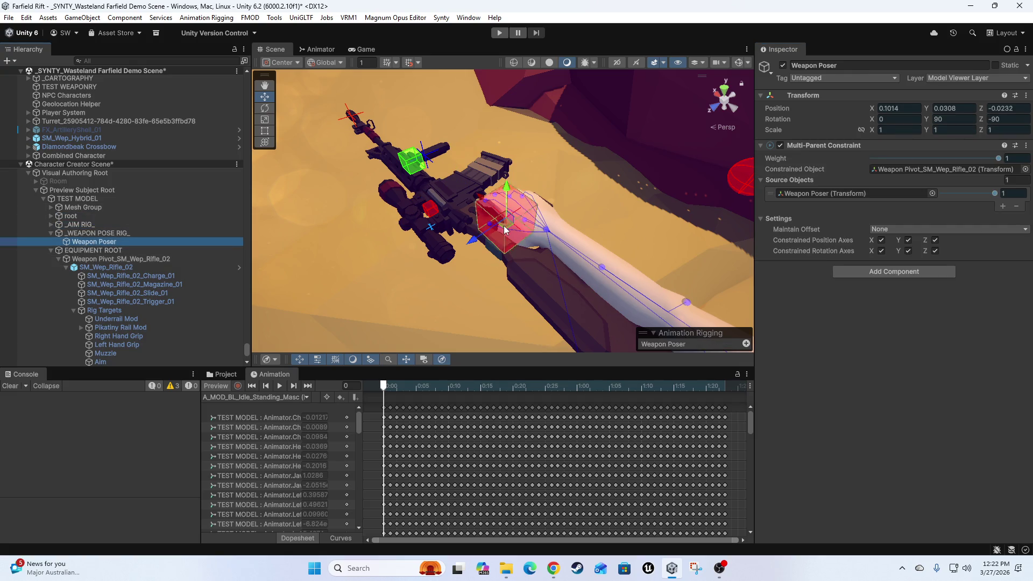
{"action": "mouse_move", "coordinate": [442, 215]}
{"action": "left_mouse_down"}
{"action": "mouse_move", "coordinate": [537, 235]}
{"action": "mouse_move", "coordinate": [476, 270]}
{"action": "mouse_move", "coordinate": [589, 200]}
{"action": "left_mouse_up"}
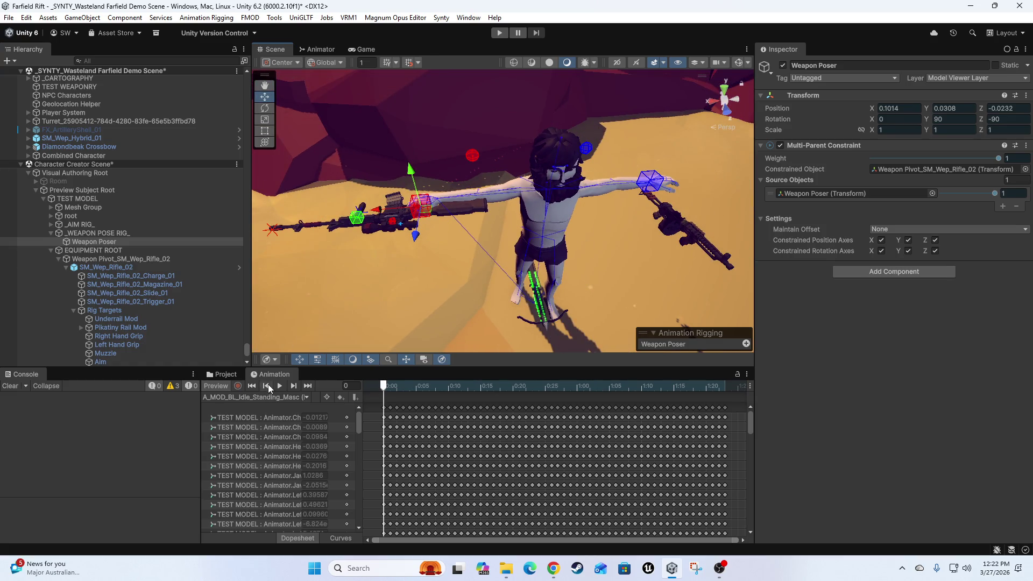
Play the idle animation preview, expand _AIM RIG_ to show its aim targets, and select Weapon Poser.
{"action": "left_click", "coordinate": [279, 385]}
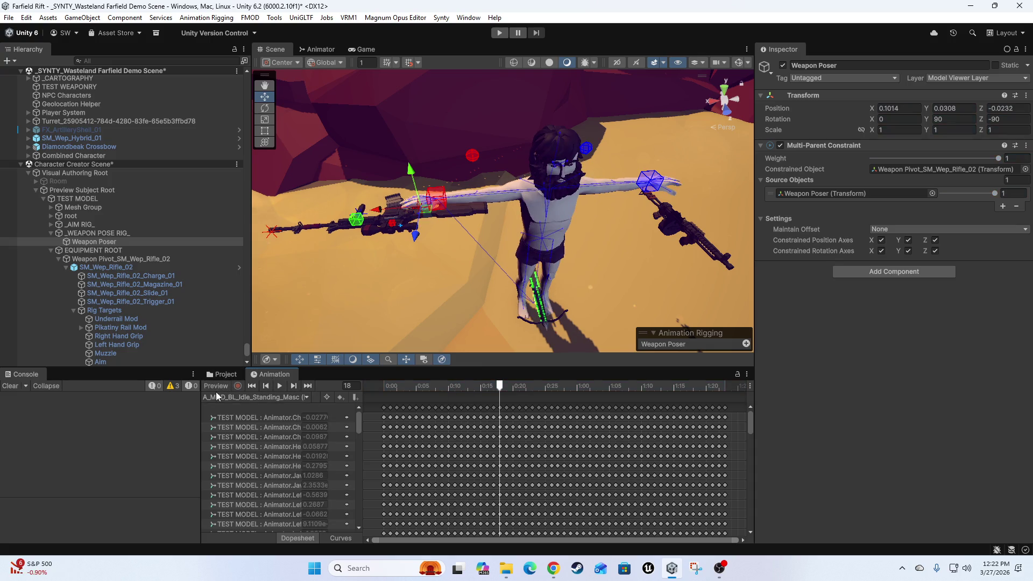
{"action": "left_click", "coordinate": [89, 251]}
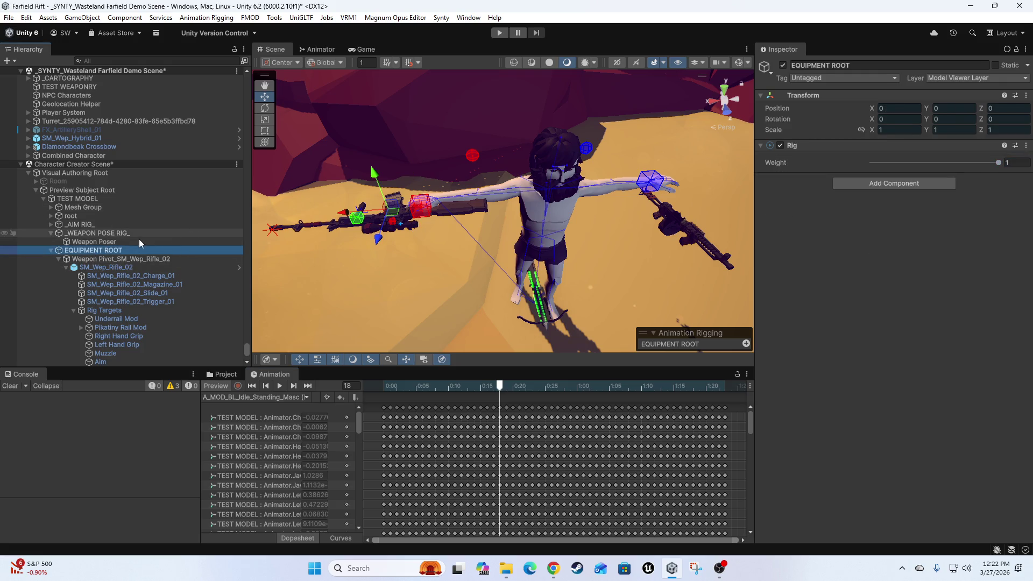
{"action": "left_click", "coordinate": [51, 225]}
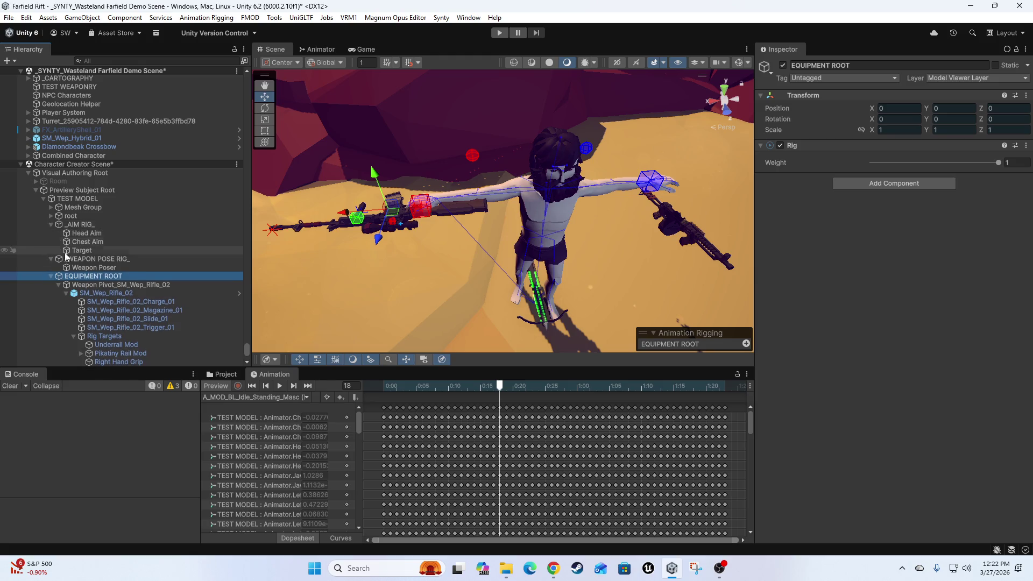
{"action": "left_click", "coordinate": [146, 266]}
{"action": "left_click_drag", "start_coordinate": [425, 215], "coordinate": [432, 155]}
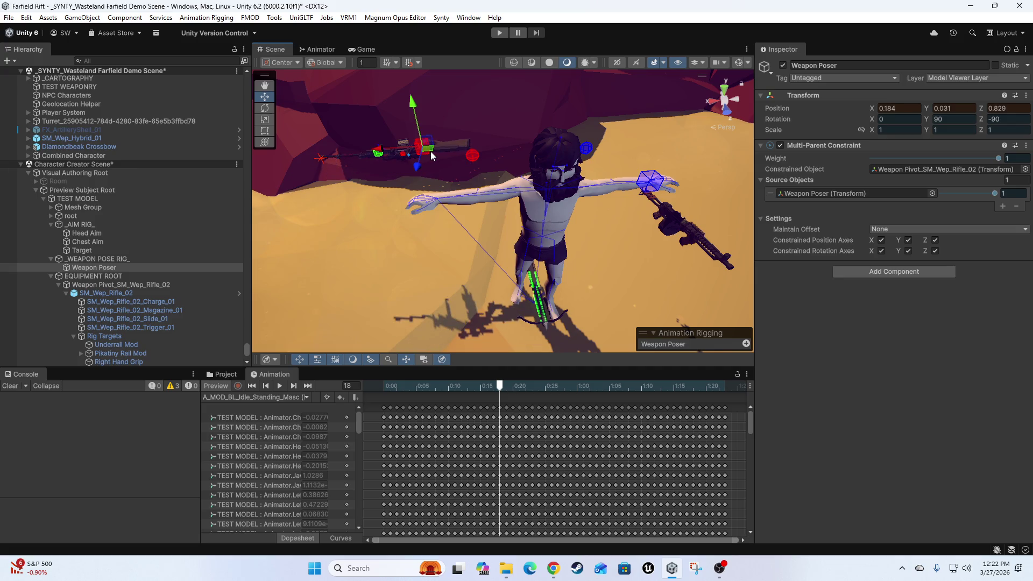
{"action": "key", "text": "ctrl+z"}
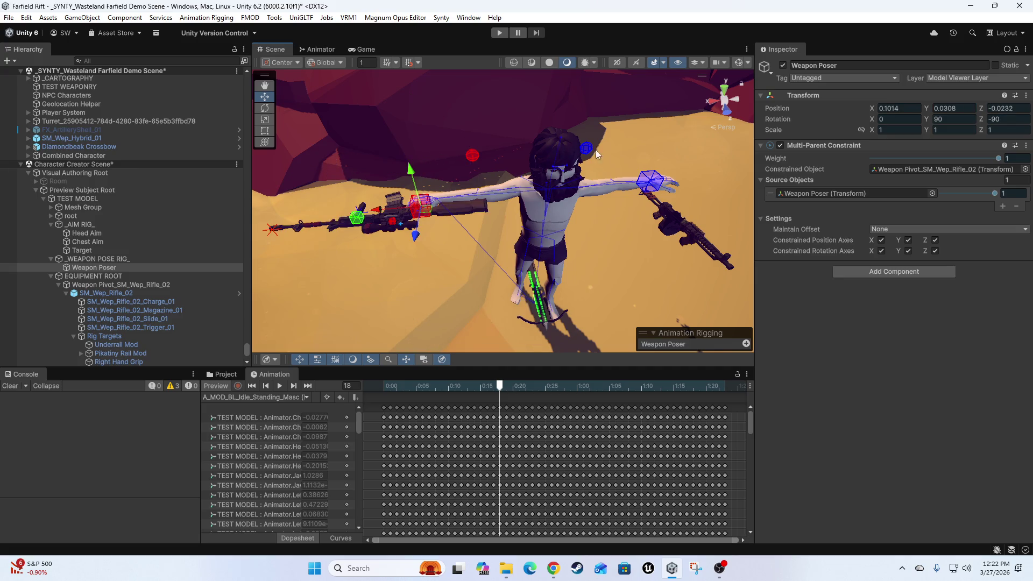
{"action": "left_click", "coordinate": [91, 285]}
{"action": "left_click_drag", "start_coordinate": [90, 287], "coordinate": [905, 167]}
{"action": "left_click", "coordinate": [994, 157]}
{"action": "left_click_drag", "start_coordinate": [417, 228], "coordinate": [418, 222]}
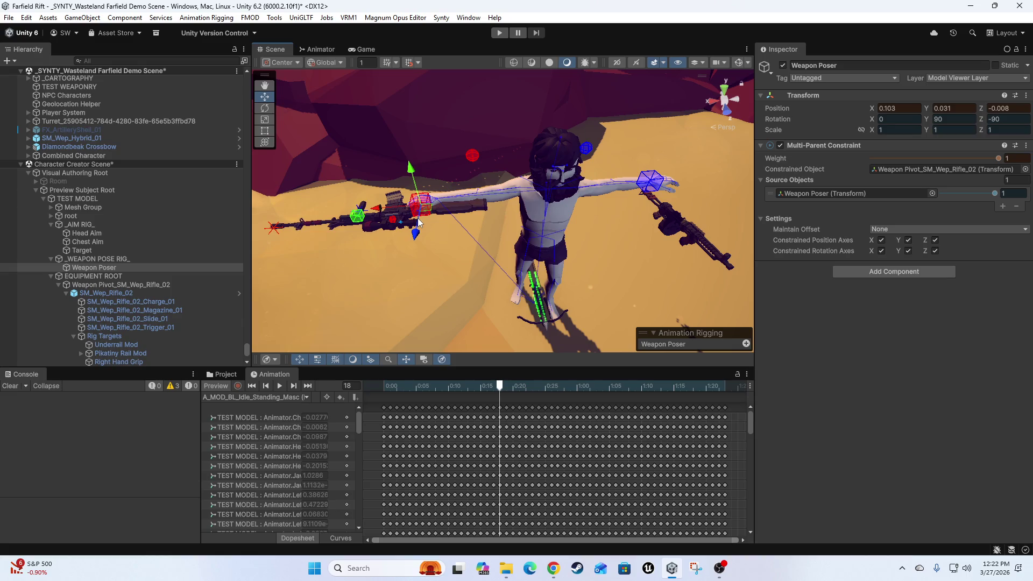
{"action": "key", "text": "ctrl+z"}
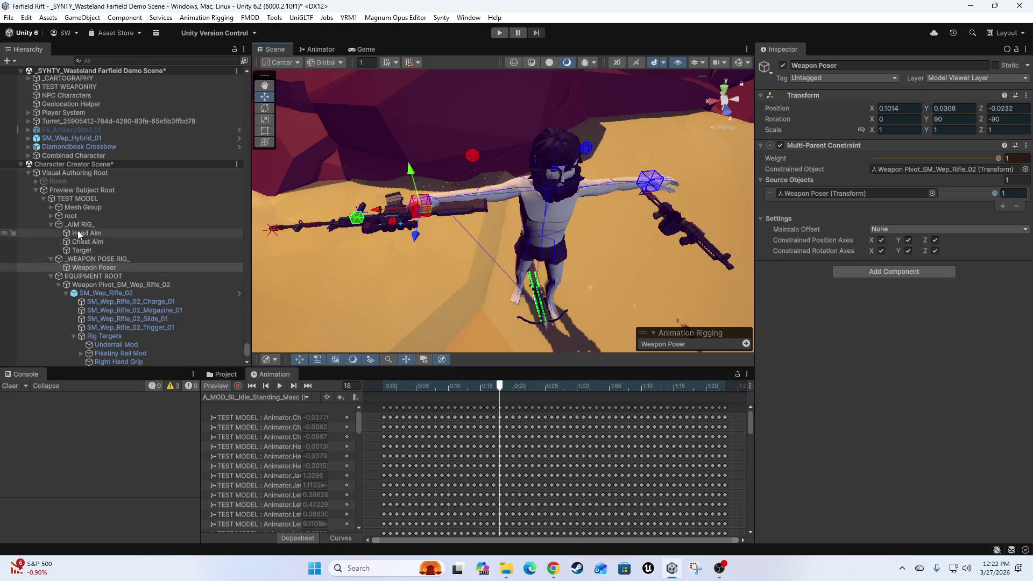
{"action": "left_click", "coordinate": [51, 275]}
Expand _HAND IK RIG_, review Left and Right Hand IK, and test the Right Hand IK weight.
{"action": "left_click", "coordinate": [51, 285]}
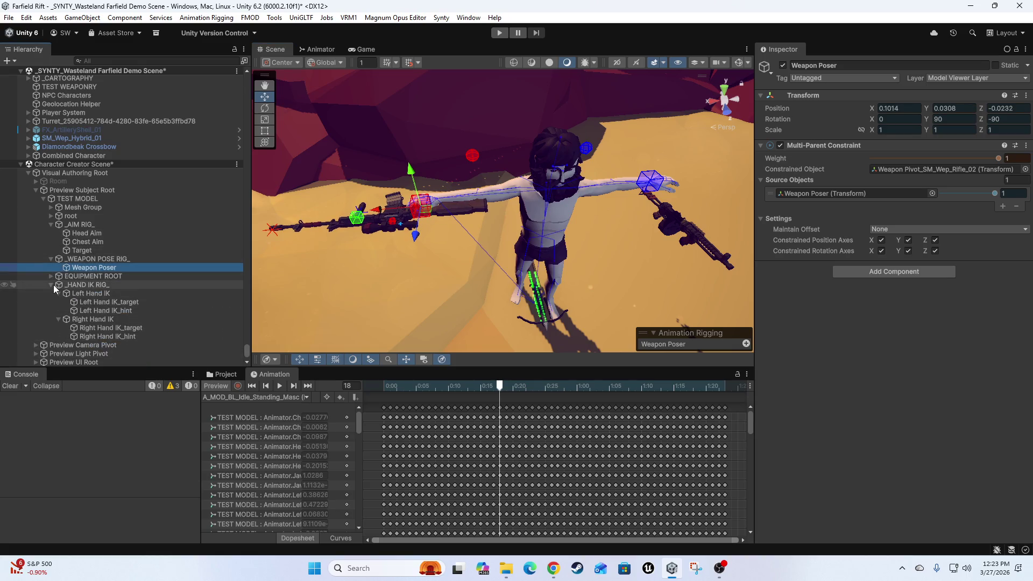
{"action": "left_click", "coordinate": [84, 287]}
{"action": "left_click", "coordinate": [85, 293]}
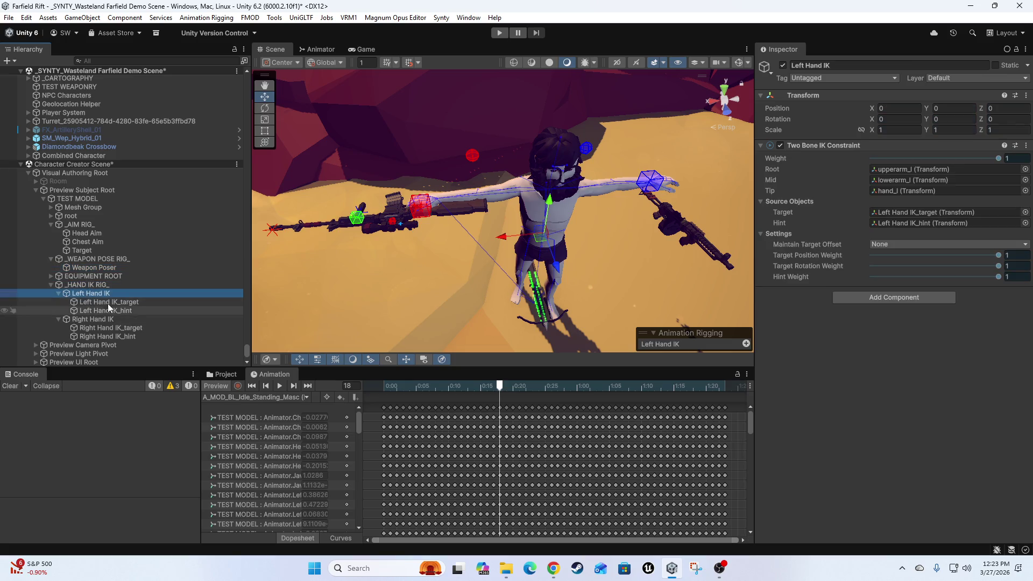
{"action": "left_click", "coordinate": [109, 303]}
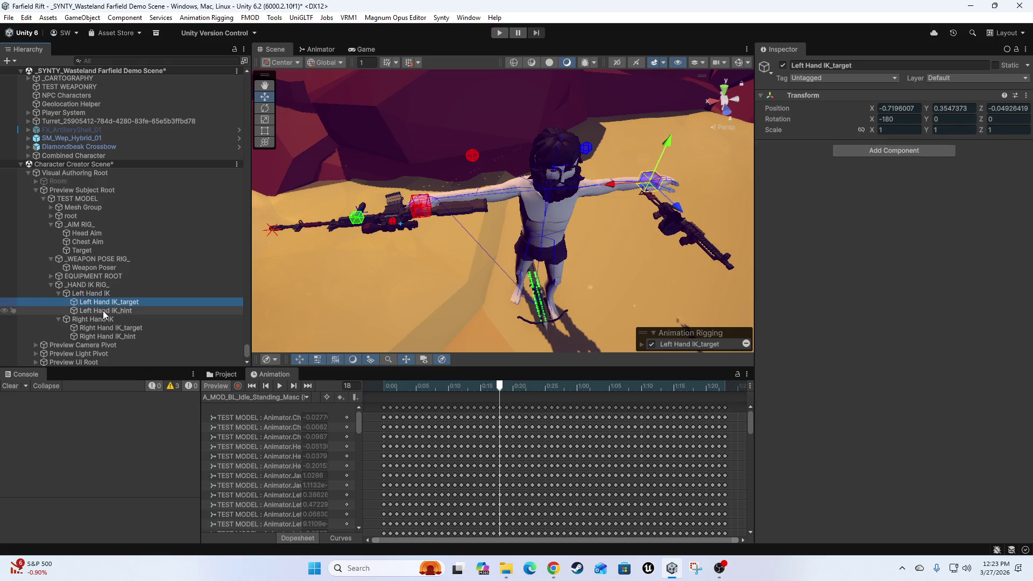
{"action": "left_click", "coordinate": [103, 310]}
{"action": "left_click", "coordinate": [101, 320]}
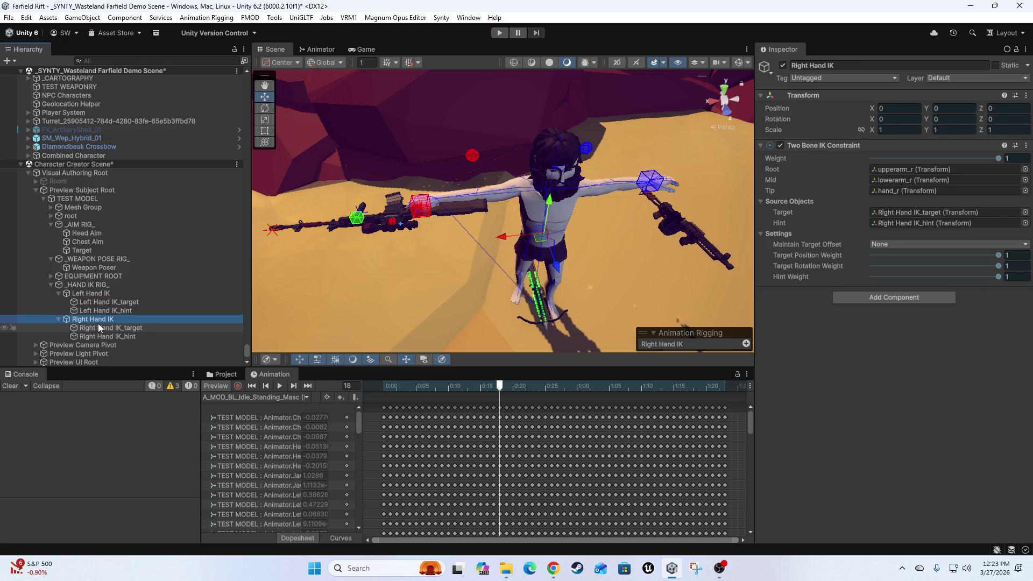
{"action": "mouse_move", "coordinate": [997, 159]}
{"action": "left_mouse_down"}
{"action": "mouse_move", "coordinate": [822, 166]}
{"action": "mouse_move", "coordinate": [999, 159]}
{"action": "left_mouse_up"}
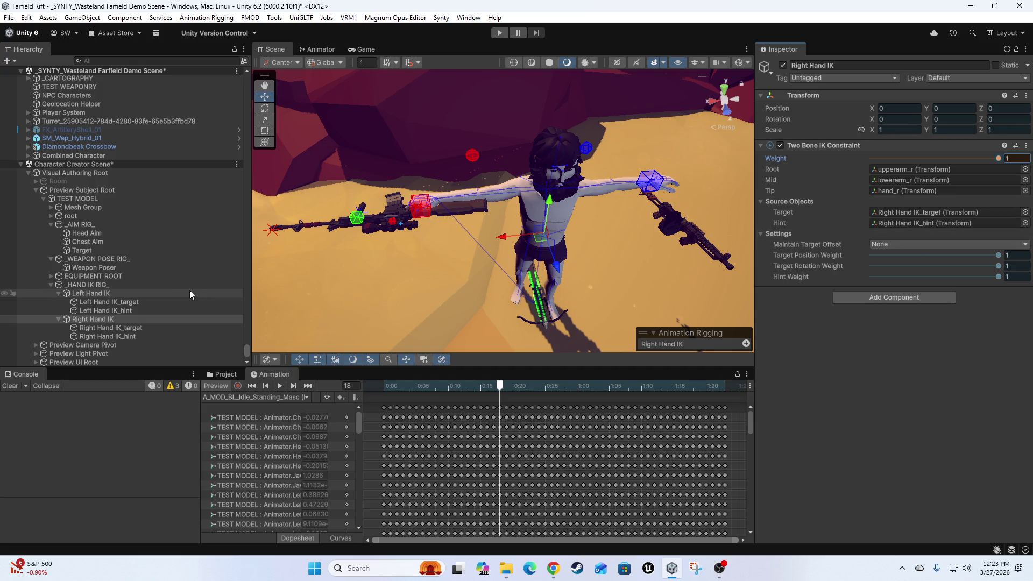
Test Right Hand IK_target's parent constraint weights and locate its Right Hand Grip source.
{"action": "left_click", "coordinate": [98, 328]}
{"action": "mouse_move", "coordinate": [996, 193]}
{"action": "left_mouse_down"}
{"action": "mouse_move", "coordinate": [911, 196]}
{"action": "mouse_move", "coordinate": [994, 193]}
{"action": "left_mouse_up"}
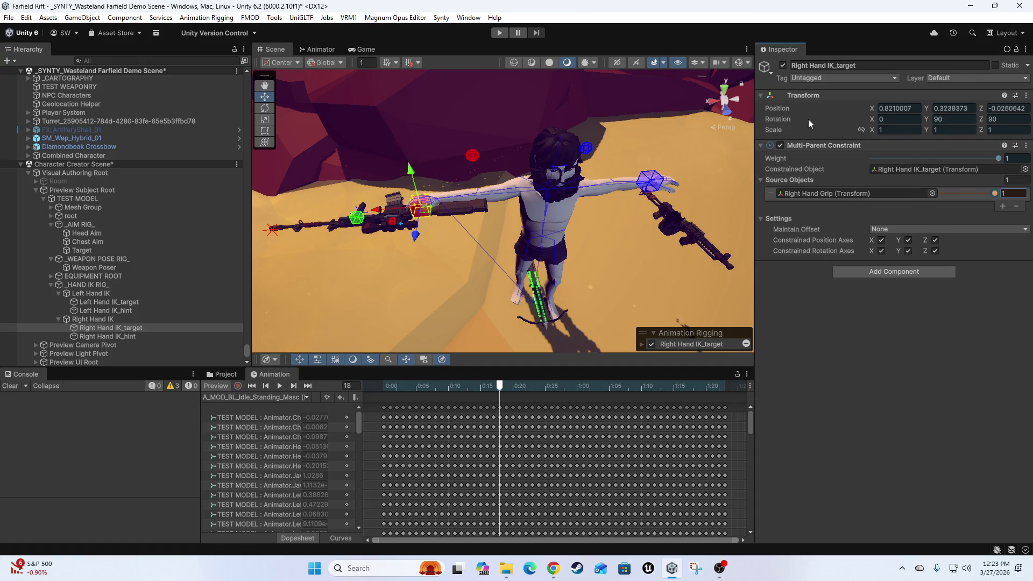
{"action": "left_click_drag", "start_coordinate": [994, 160], "coordinate": [883, 161]}
{"action": "left_click", "coordinate": [830, 193]}
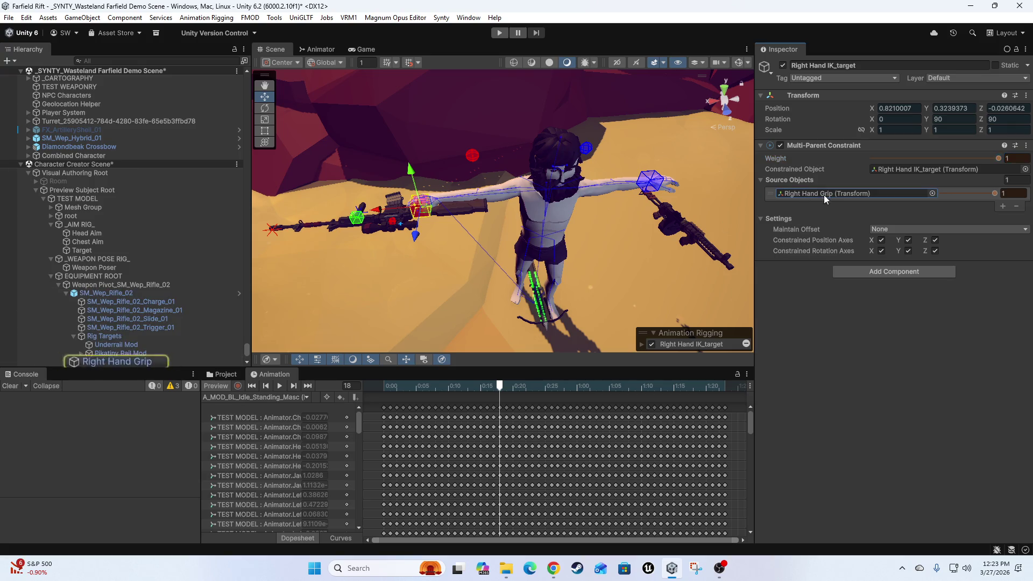
Add a Rig Transform component to the SM_Wep_Rifle_02 rifle.
{"action": "scroll", "coordinate": [137, 268], "scroll_direction": "down", "scroll_amount": 3}
{"action": "left_click", "coordinate": [115, 229]}
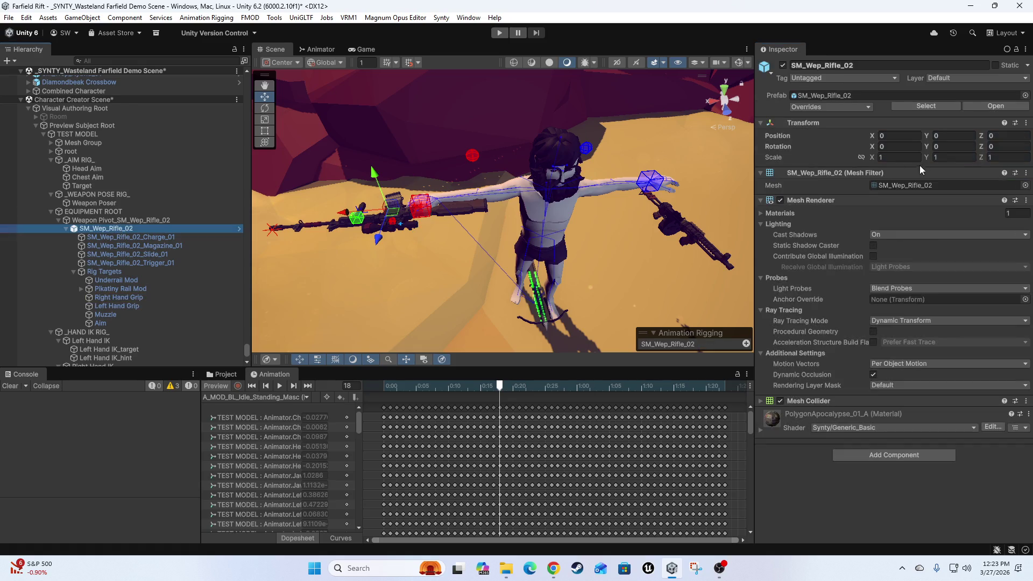
{"action": "left_click", "coordinate": [877, 453]}
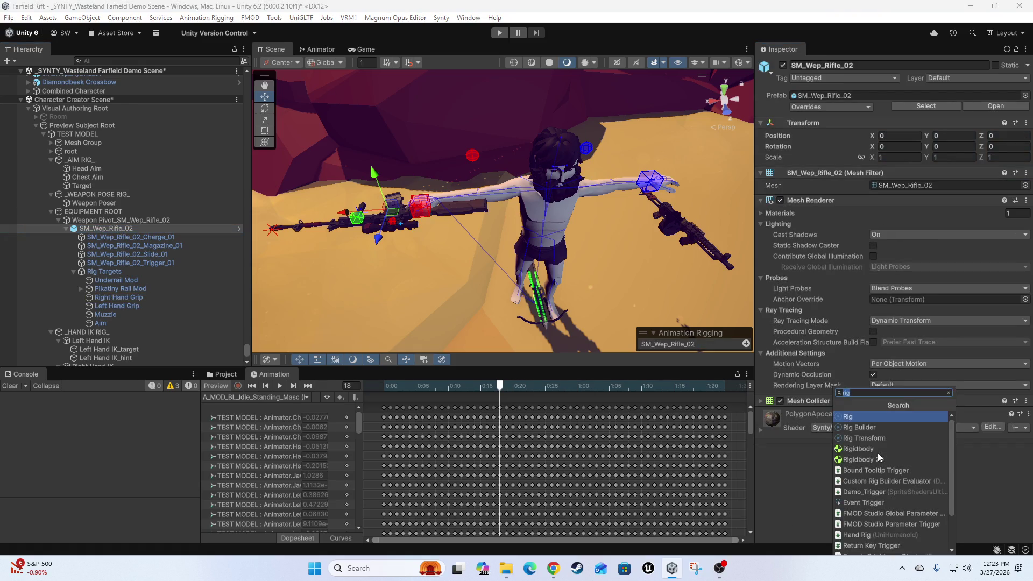
{"action": "left_click", "coordinate": [883, 439]}
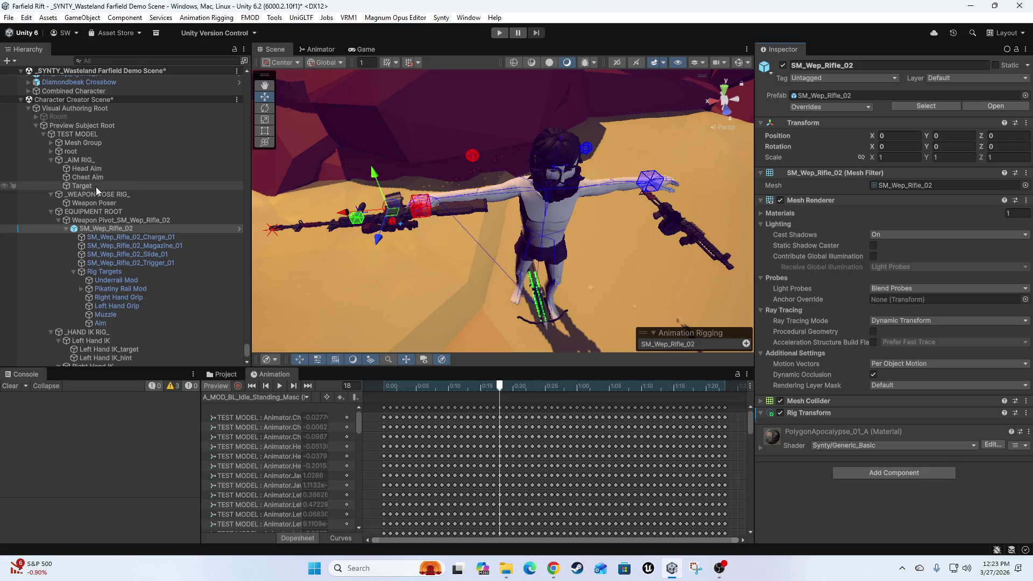
Try nudging the Weapon Poser and rifle, then undo the move.
{"action": "left_click", "coordinate": [161, 203]}
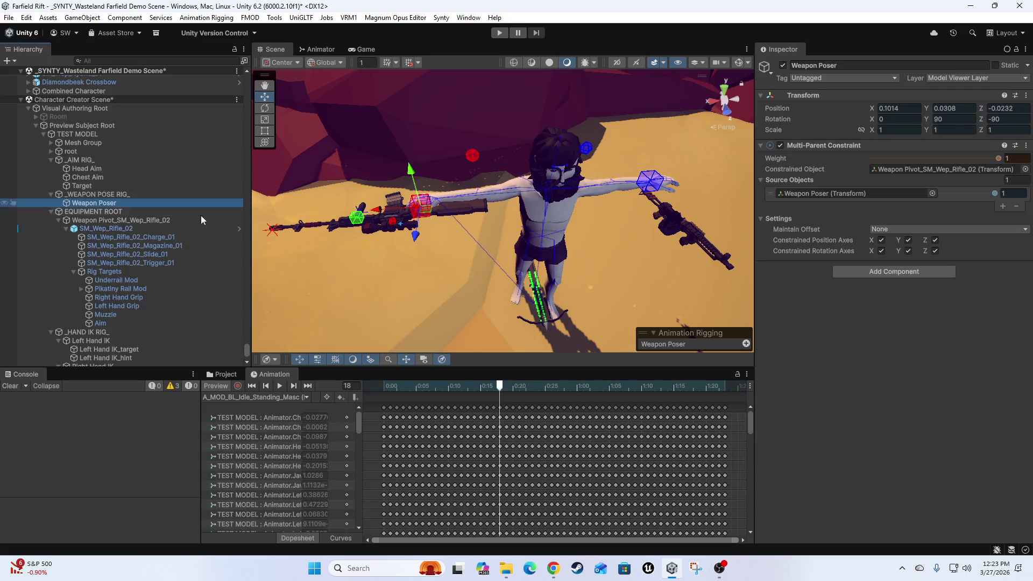
{"action": "left_click_drag", "start_coordinate": [409, 217], "coordinate": [432, 215]}
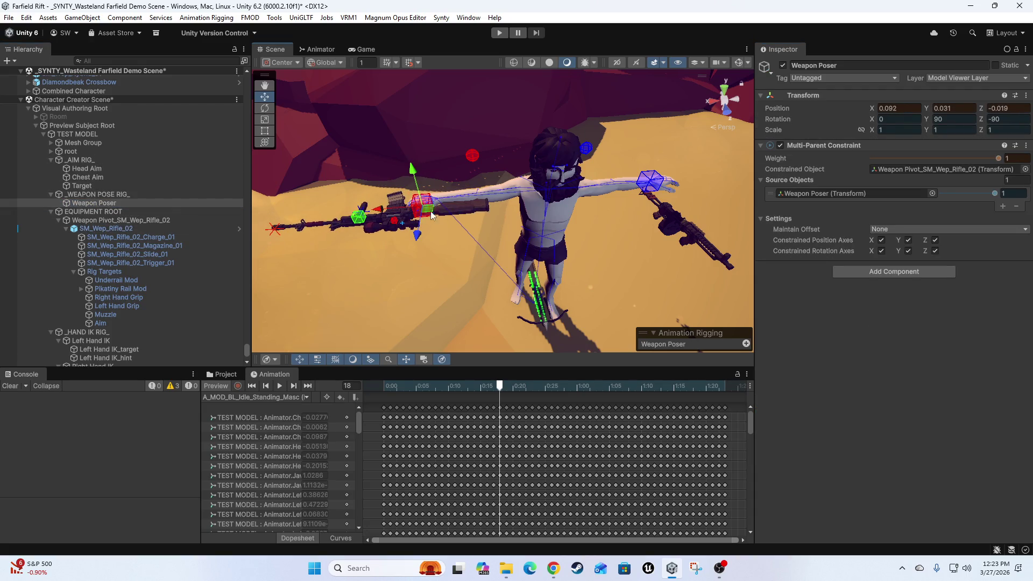
{"action": "key", "text": "ctrl+z"}
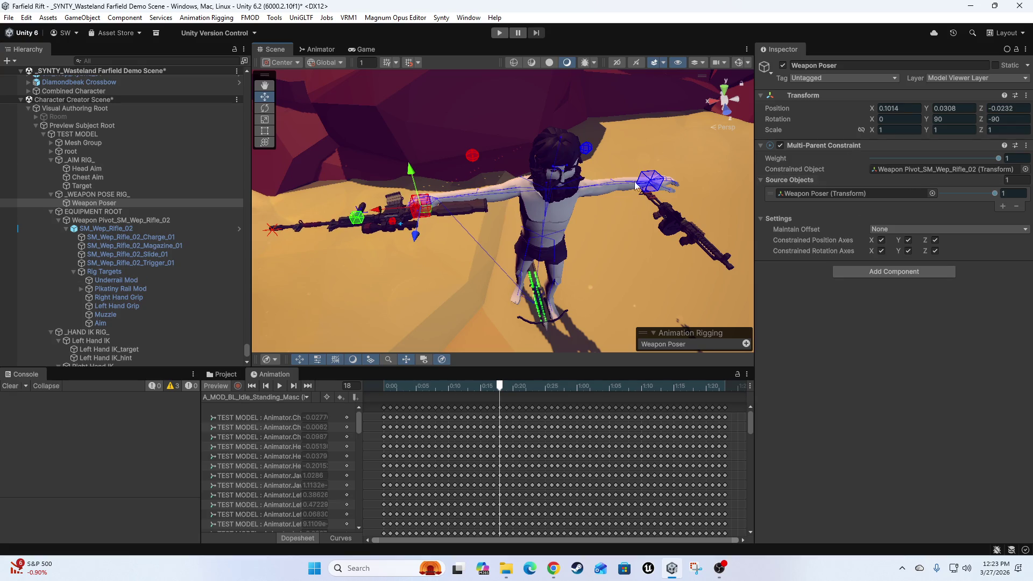
Add a Rig Transform to Weapon Pivot_SM_Wep_Rifle_02, then check Left Hand Grip and EQUIPMENT ROOT.
{"action": "left_click", "coordinate": [136, 219]}
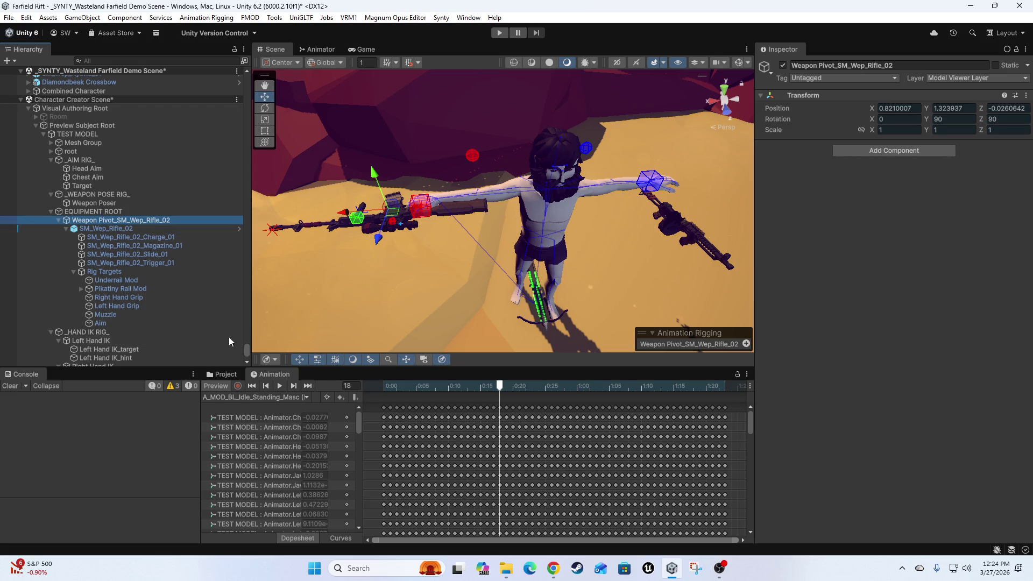
{"action": "left_click", "coordinate": [872, 150]}
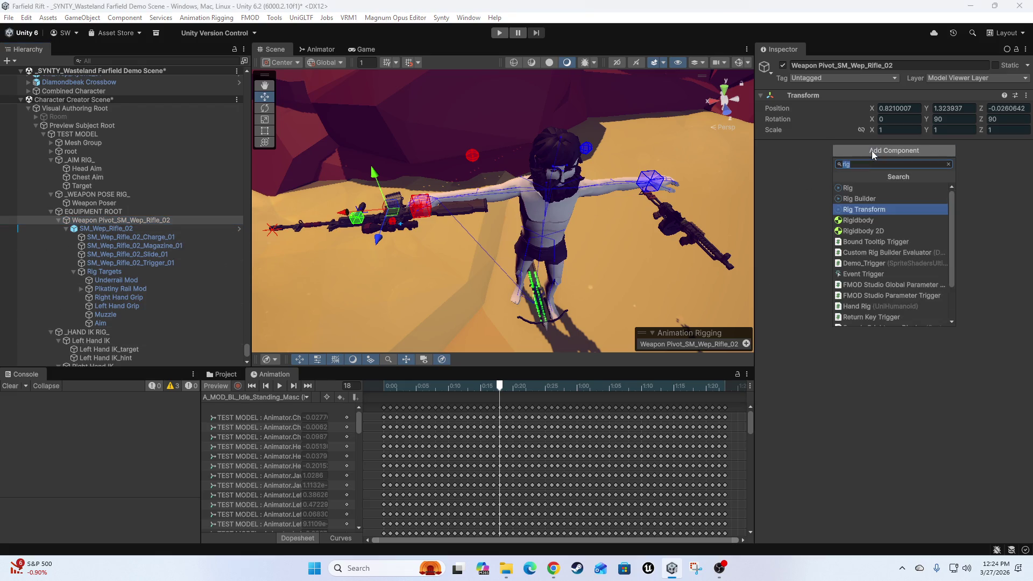
{"action": "left_click", "coordinate": [903, 210]}
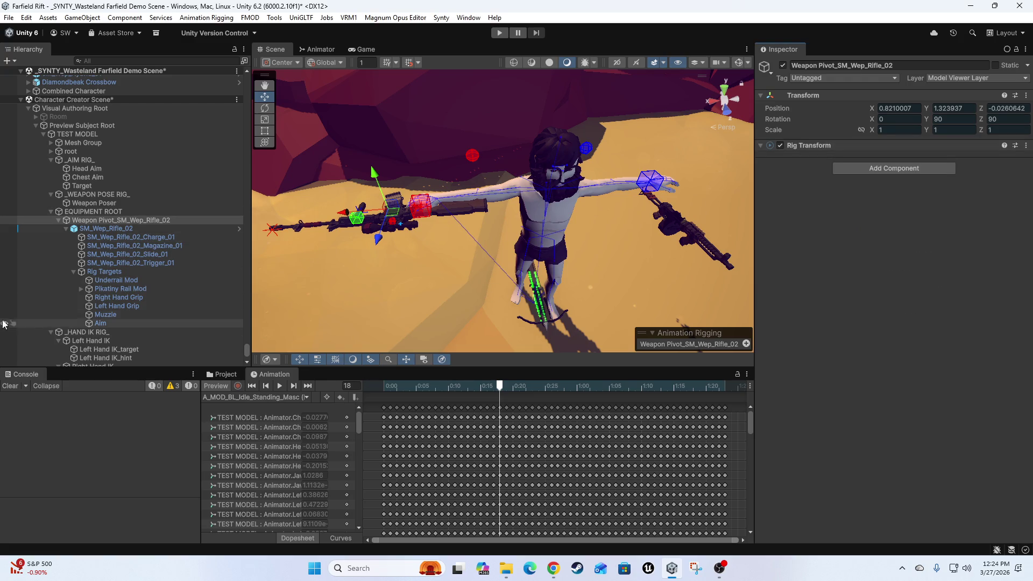
{"action": "left_click", "coordinate": [107, 306]}
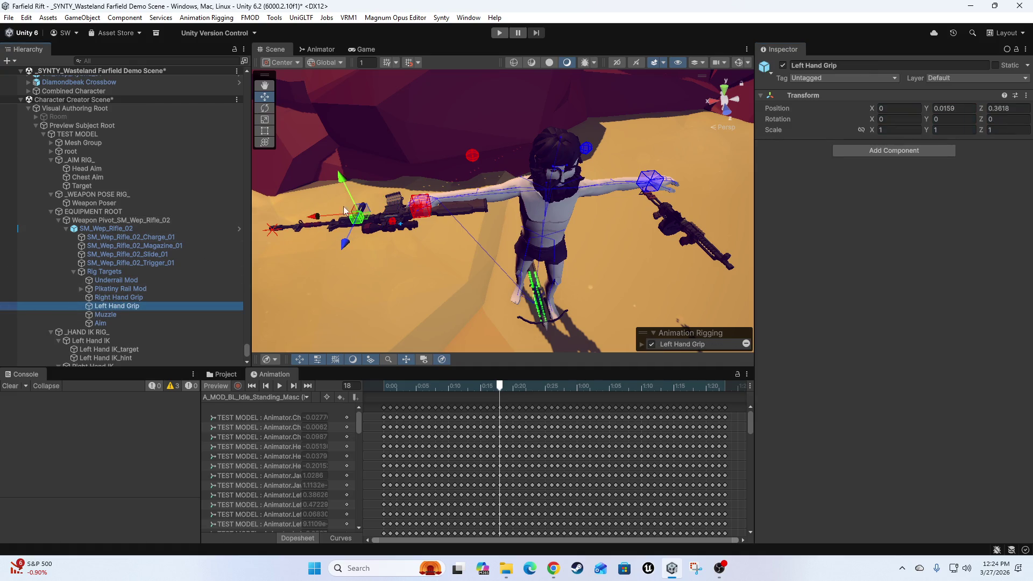
{"action": "left_click", "coordinate": [94, 212]}
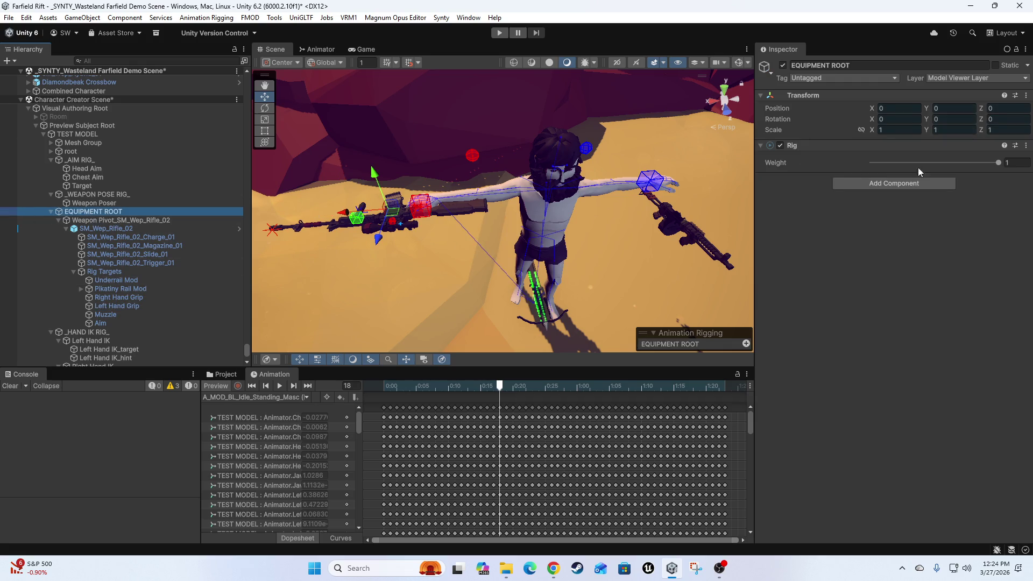
Move EQUIPMENT ROOT above _HAND IK RIG_ in TEST MODEL's Rig Layers and refresh the preview.
{"action": "left_click_drag", "start_coordinate": [996, 163], "coordinate": [795, 171]}
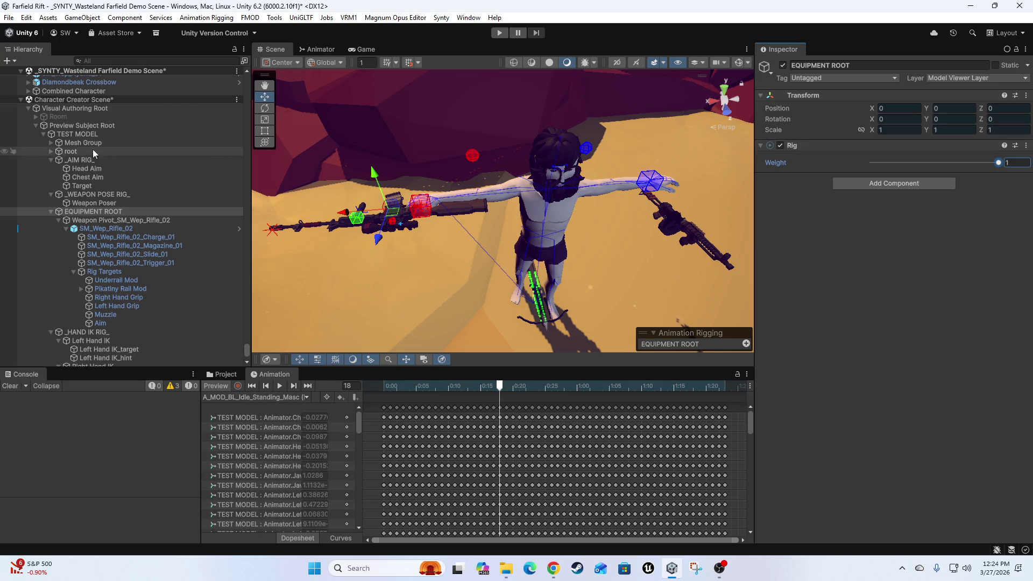
{"action": "left_click", "coordinate": [86, 133]}
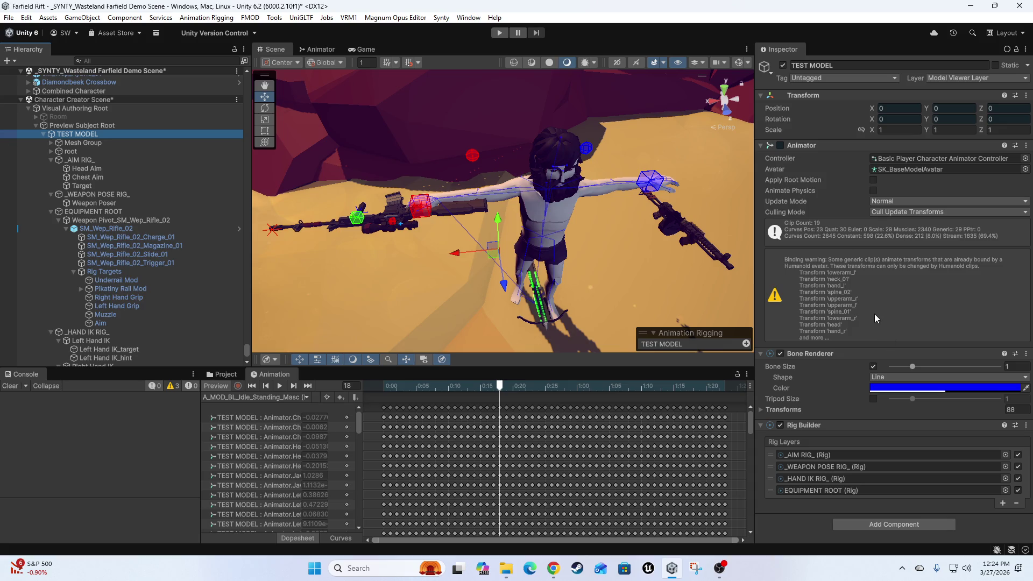
{"action": "left_click_drag", "start_coordinate": [773, 487], "coordinate": [758, 469]}
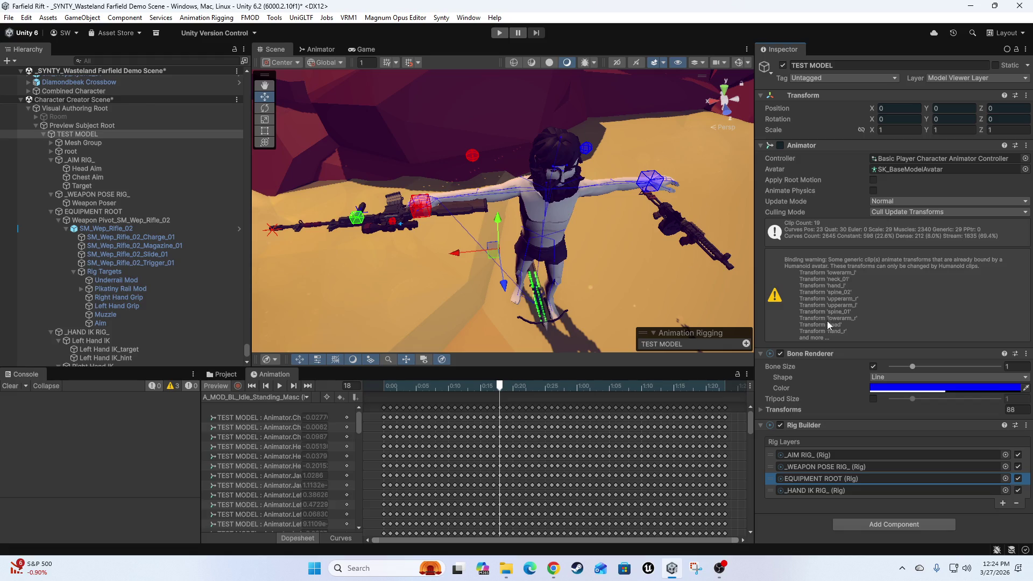
{"action": "left_click", "coordinate": [218, 385]}
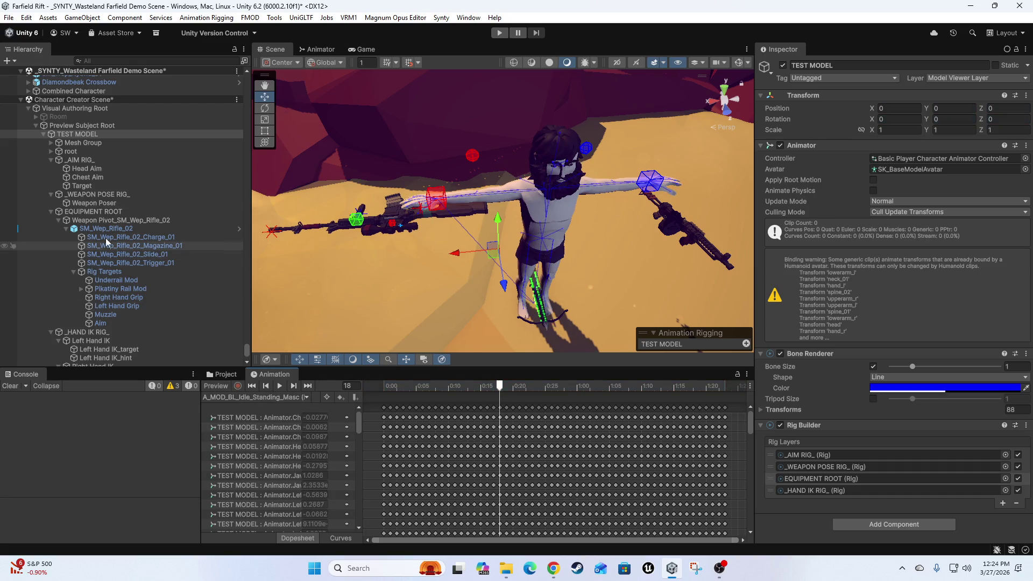
Try shifting the Weapon Poser along the rifle, undo it, and inspect _WEAPON POSE RIG_.
{"action": "left_click", "coordinate": [100, 203]}
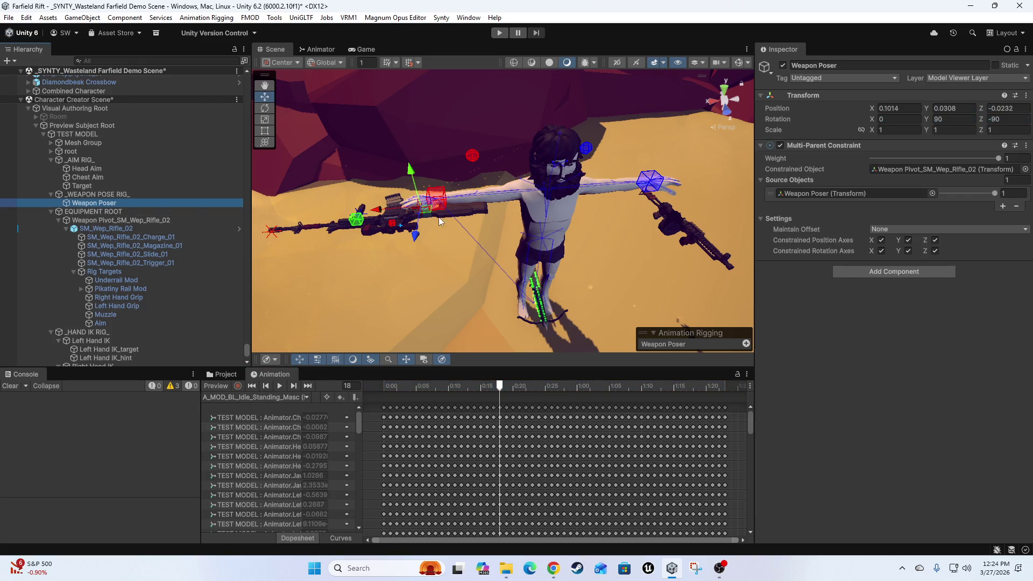
{"action": "left_click_drag", "start_coordinate": [435, 211], "coordinate": [422, 216]}
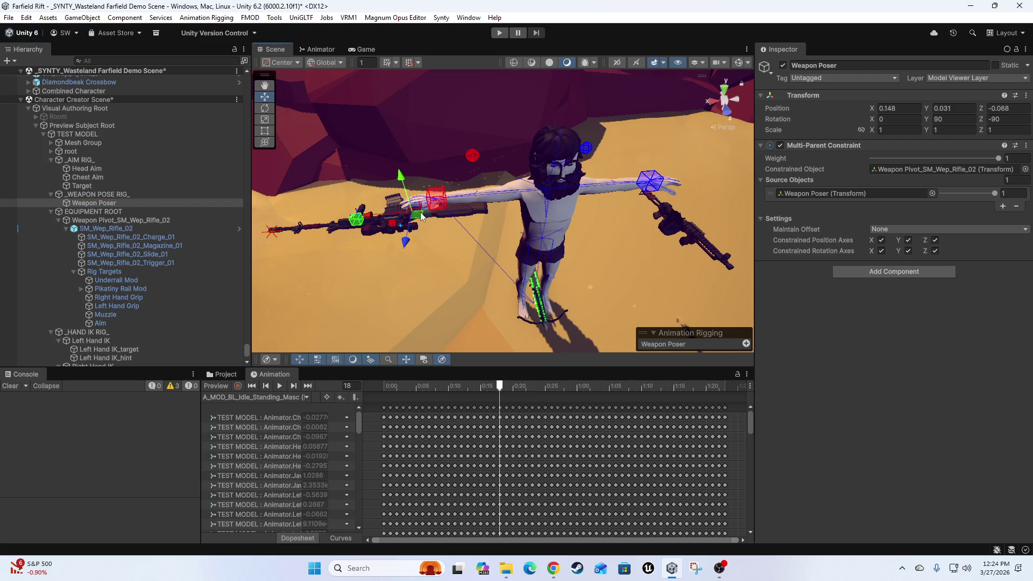
{"action": "key", "text": "ctrl+z"}
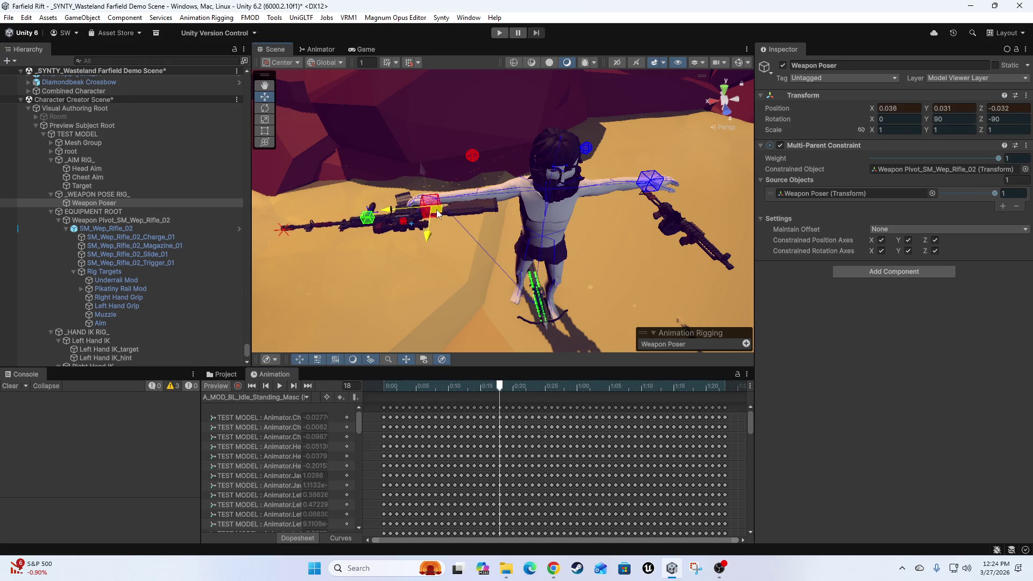
{"action": "left_click", "coordinate": [94, 194]}
{"action": "left_click", "coordinate": [442, 208]}
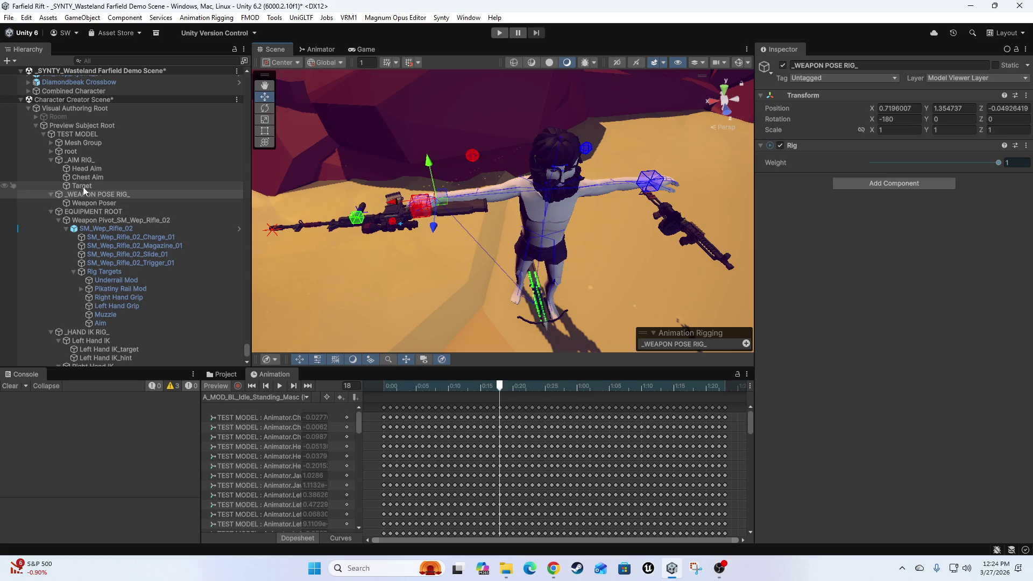
Collapse _AIM RIG_, EQUIPMENT ROOT and _WEAPON POSE RIG_, then select Left Hand IK under _HAND IK RIG_.
{"action": "left_click", "coordinate": [51, 160]}
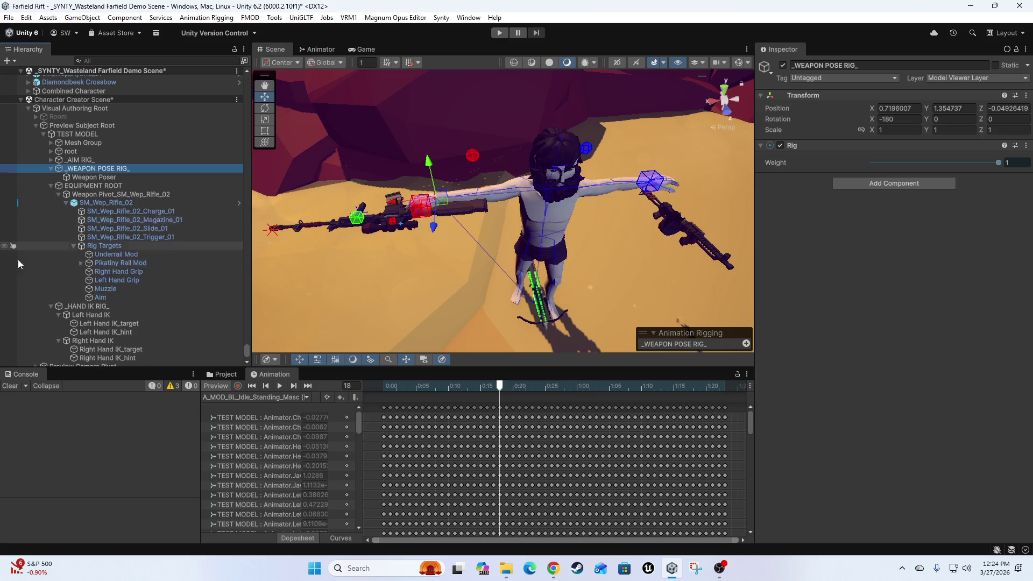
{"action": "left_click", "coordinate": [76, 169]}
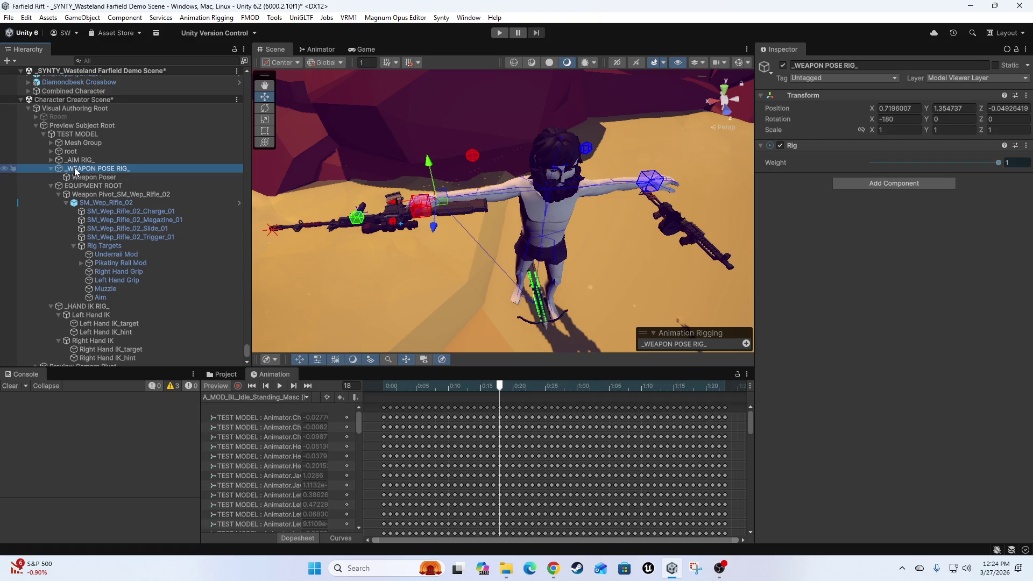
{"action": "left_click", "coordinate": [51, 185]}
{"action": "left_click", "coordinate": [51, 233]}
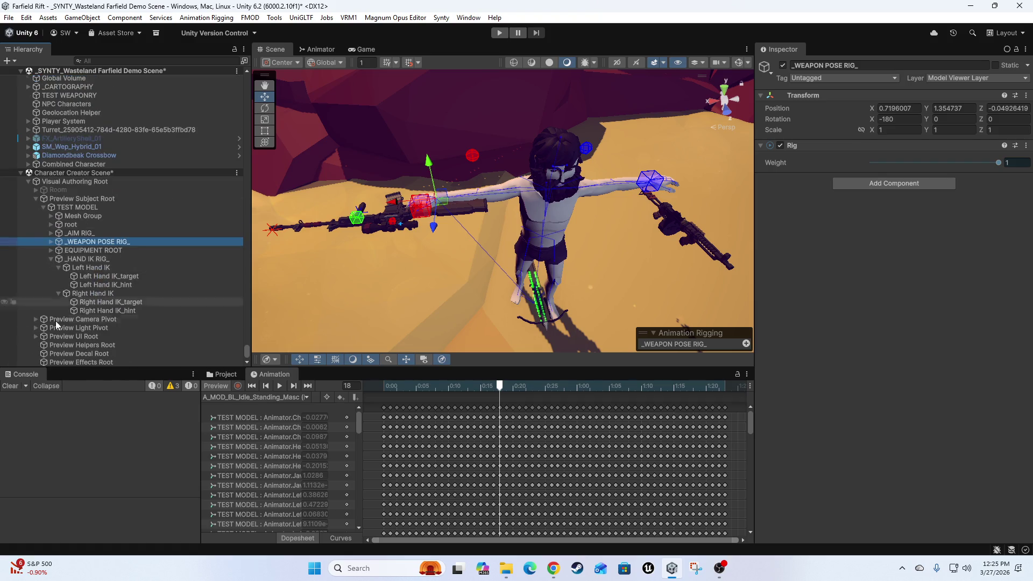
{"action": "left_click", "coordinate": [51, 259]}
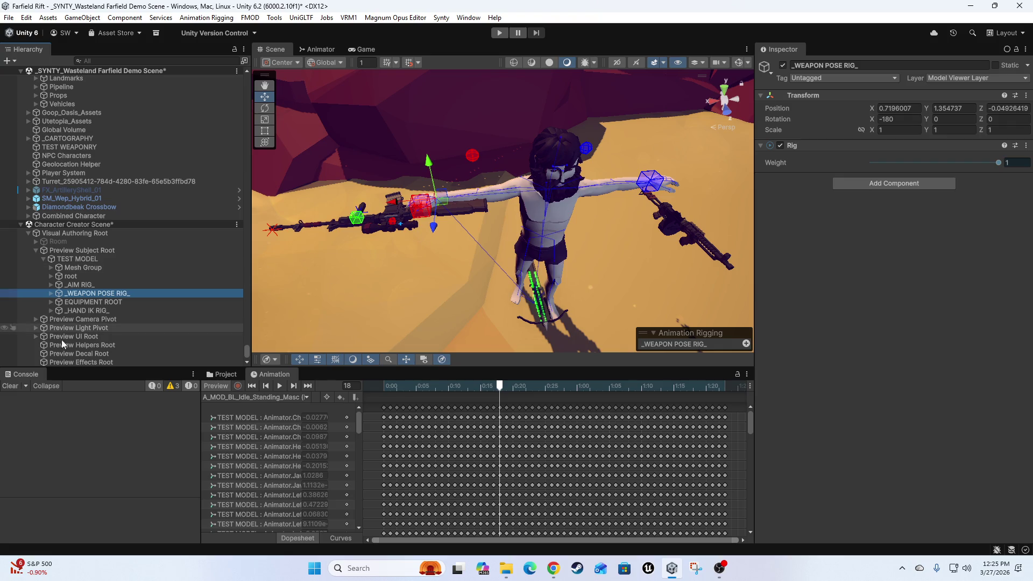
{"action": "left_click", "coordinate": [76, 311]}
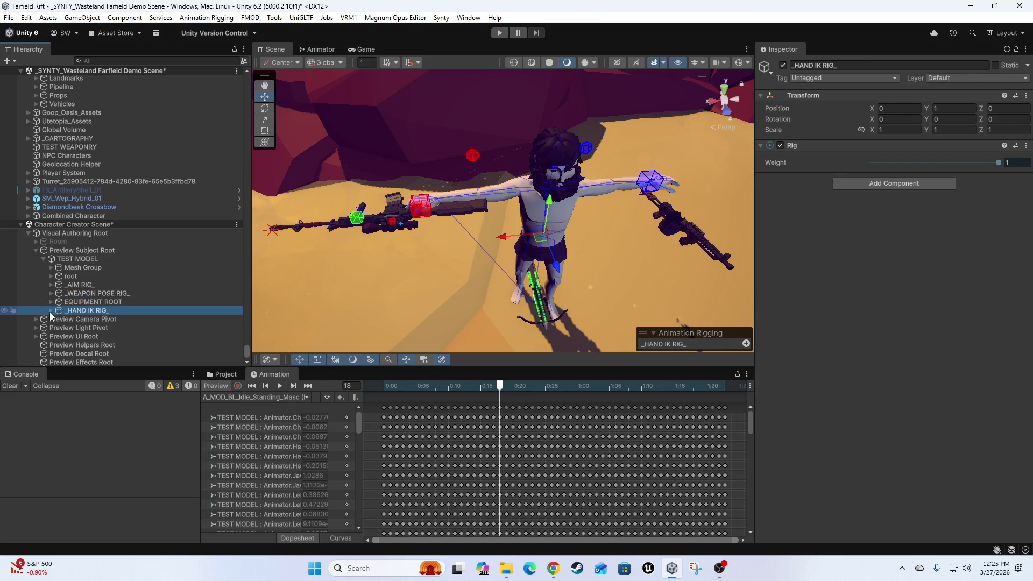
{"action": "left_click", "coordinate": [52, 311], "text": "alt"}
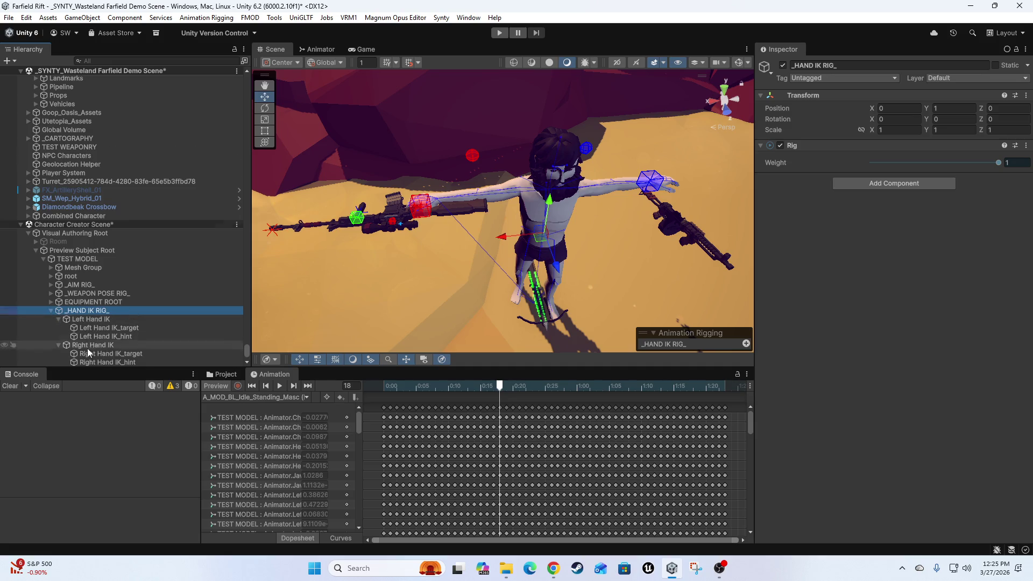
{"action": "left_click", "coordinate": [92, 267]}
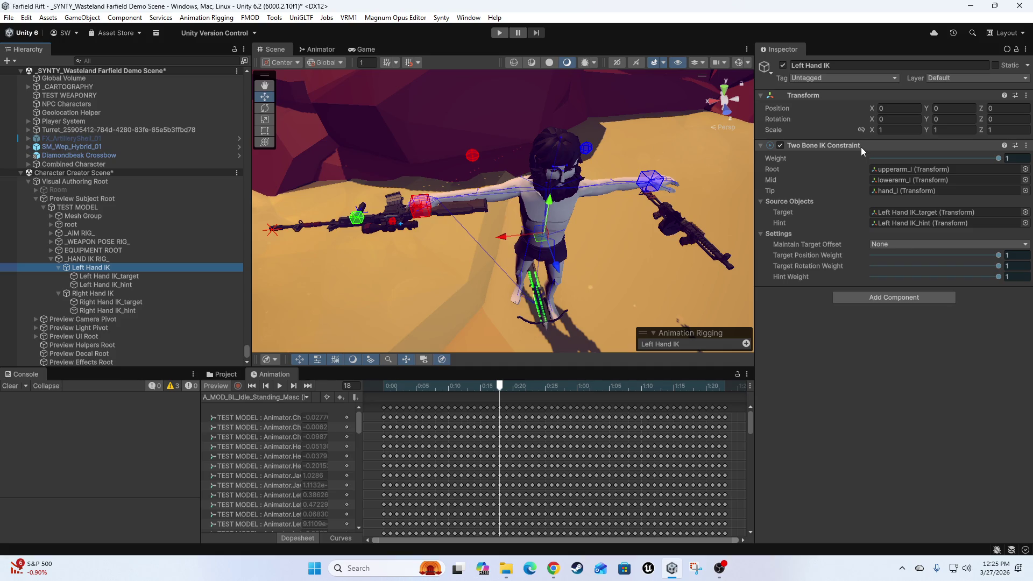
Remove the Multi-Parent Constraint from Right Hand IK_target.
{"action": "left_click", "coordinate": [110, 302]}
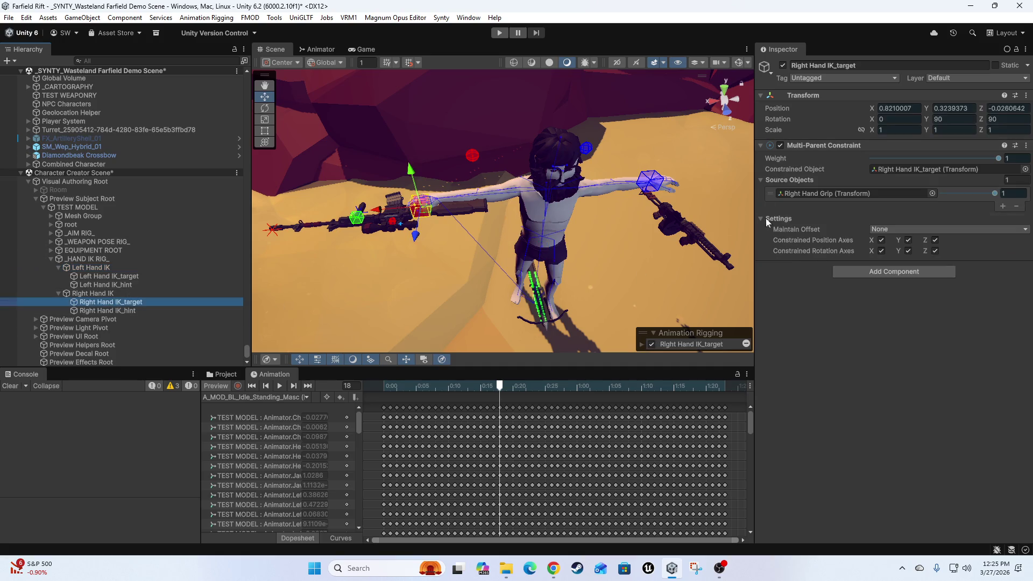
{"action": "right_click", "coordinate": [821, 145]}
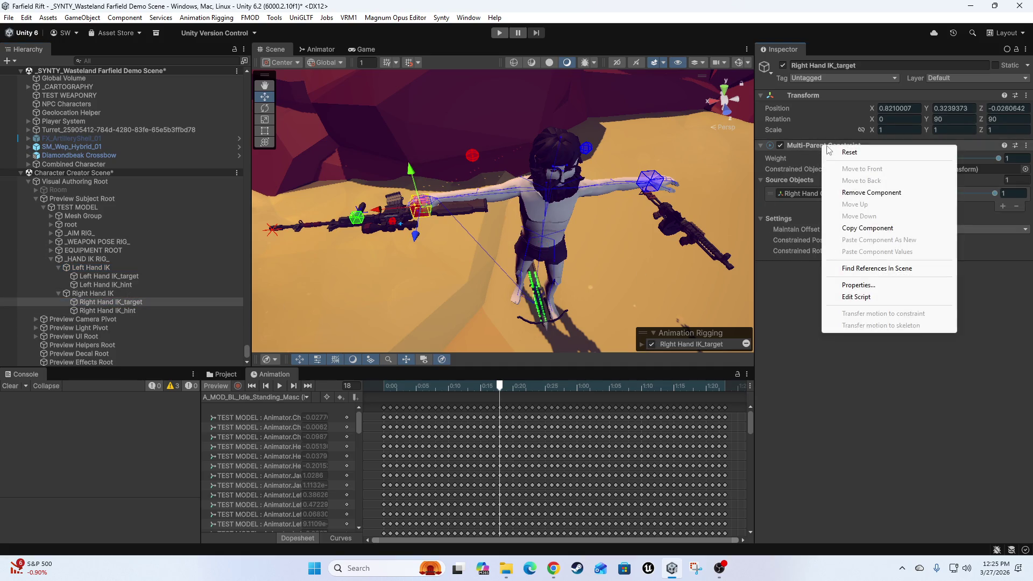
{"action": "left_click", "coordinate": [870, 192]}
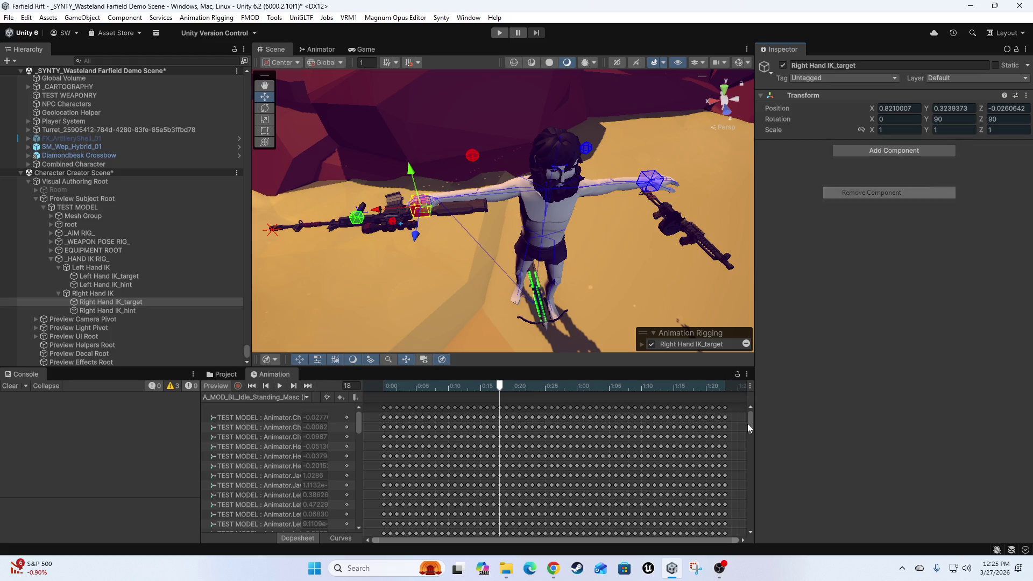
Add a Multi-Position Constraint that constrains Left Hand IK_target, with 1 source object slot.
{"action": "left_click", "coordinate": [891, 151]}
{"action": "type", "text": "mult"}
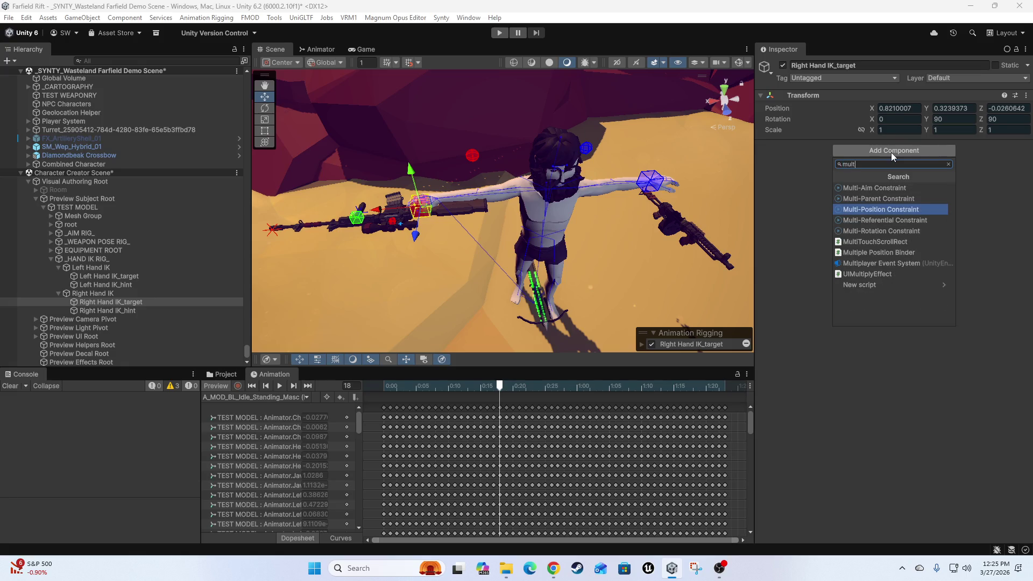
{"action": "key", "text": "Return"}
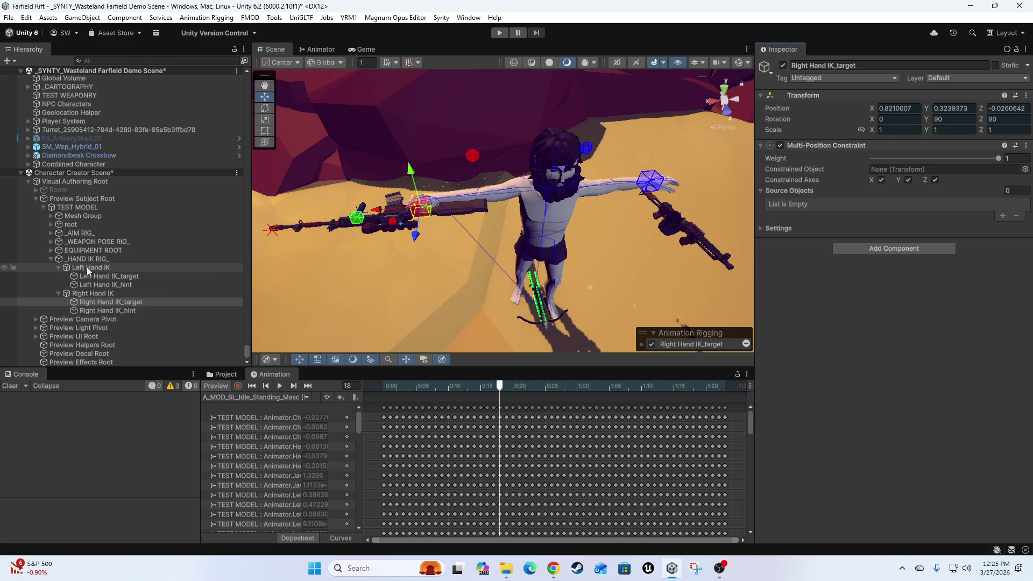
{"action": "left_click_drag", "start_coordinate": [94, 276], "coordinate": [936, 173]}
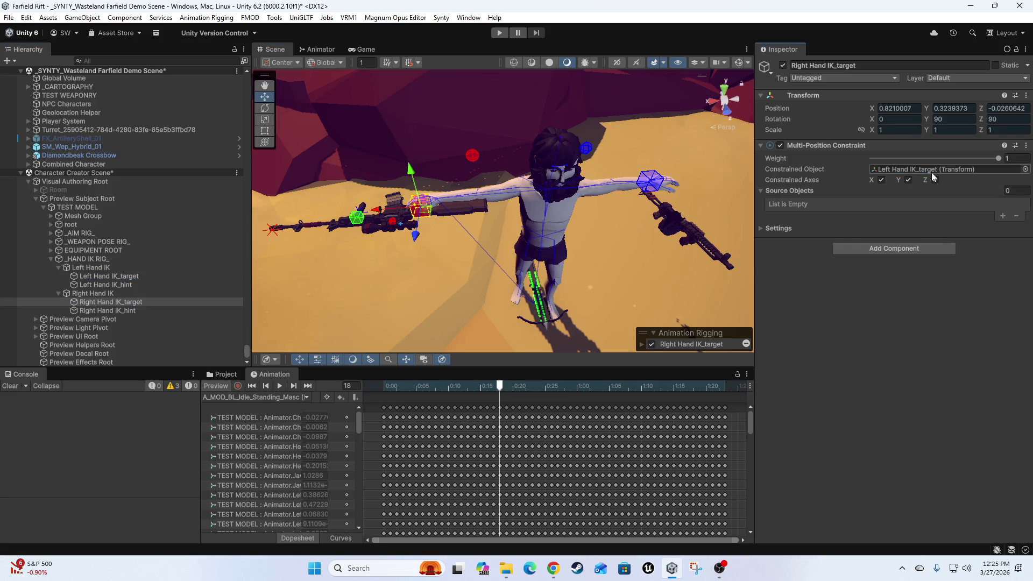
{"action": "left_click", "coordinate": [1016, 191]}
{"action": "type", "text": "1"}
{"action": "left_click", "coordinate": [1002, 216]}
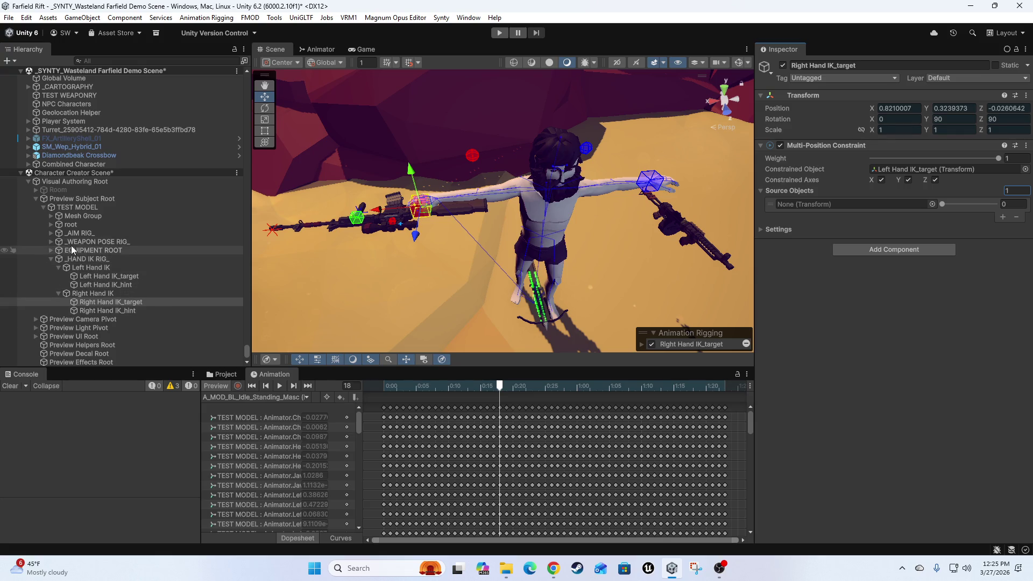
Drag _HAND IK RIG_ from the bottom of the Hierarchy to just above EQUIPMENT ROOT.
{"action": "left_click", "coordinate": [51, 251]}
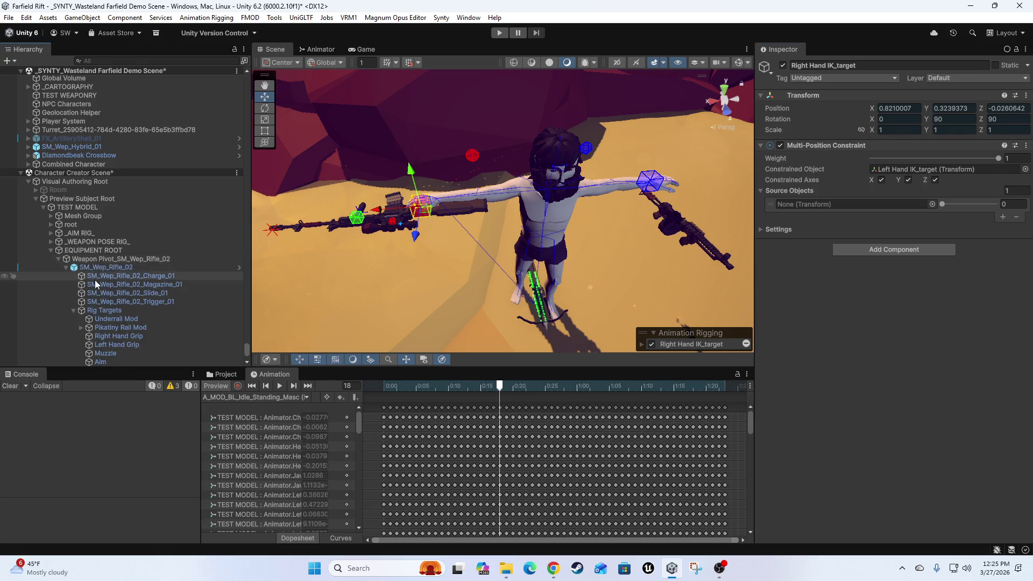
{"action": "scroll", "coordinate": [95, 280], "scroll_direction": "down", "scroll_amount": 4}
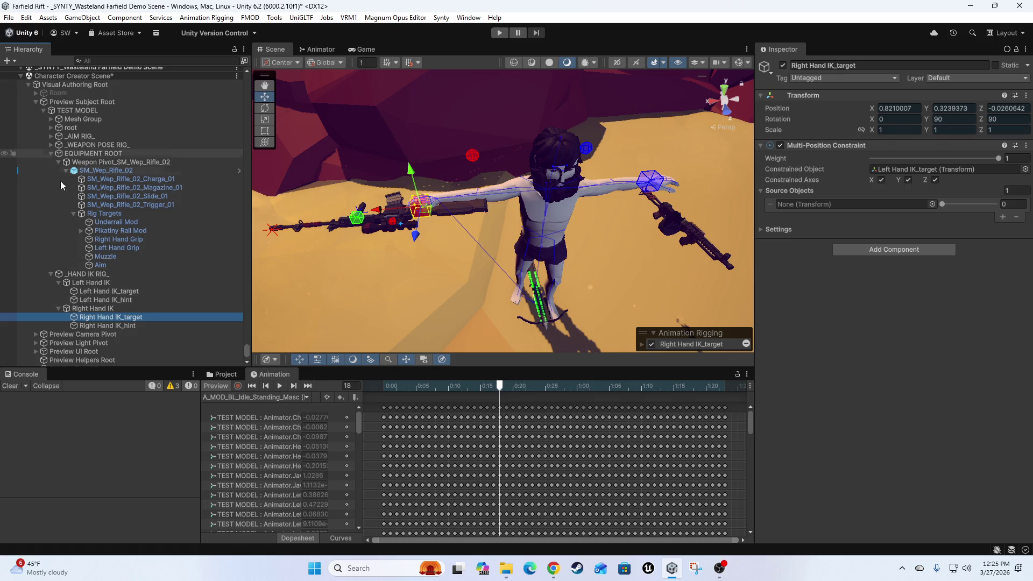
{"action": "left_click", "coordinate": [86, 274]}
{"action": "left_click_drag", "start_coordinate": [99, 151], "coordinate": [95, 152]}
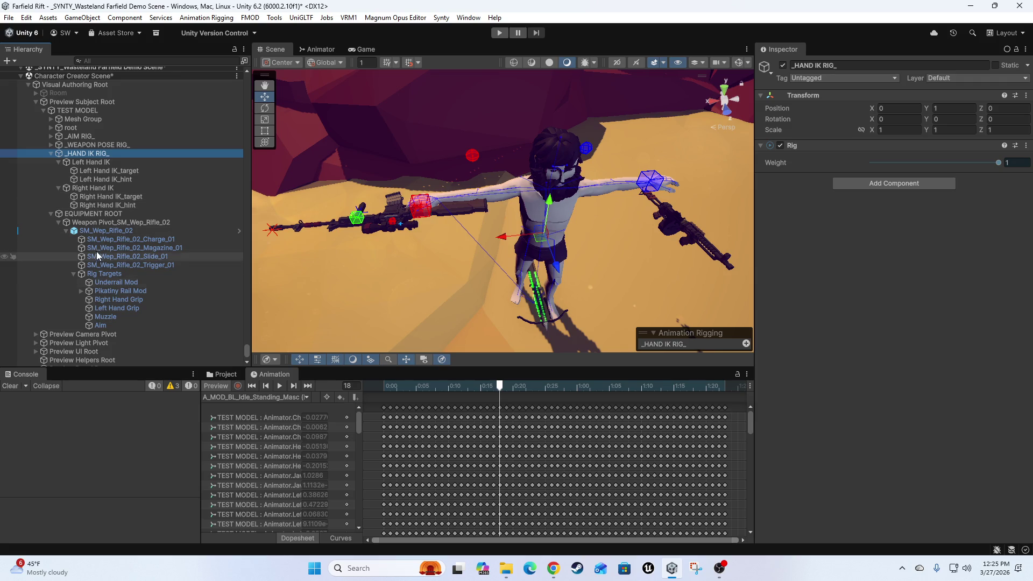
Assign Right Hand Grip as the source object of Right Hand IK_target's Multi-Position Constraint.
{"action": "left_click", "coordinate": [111, 299]}
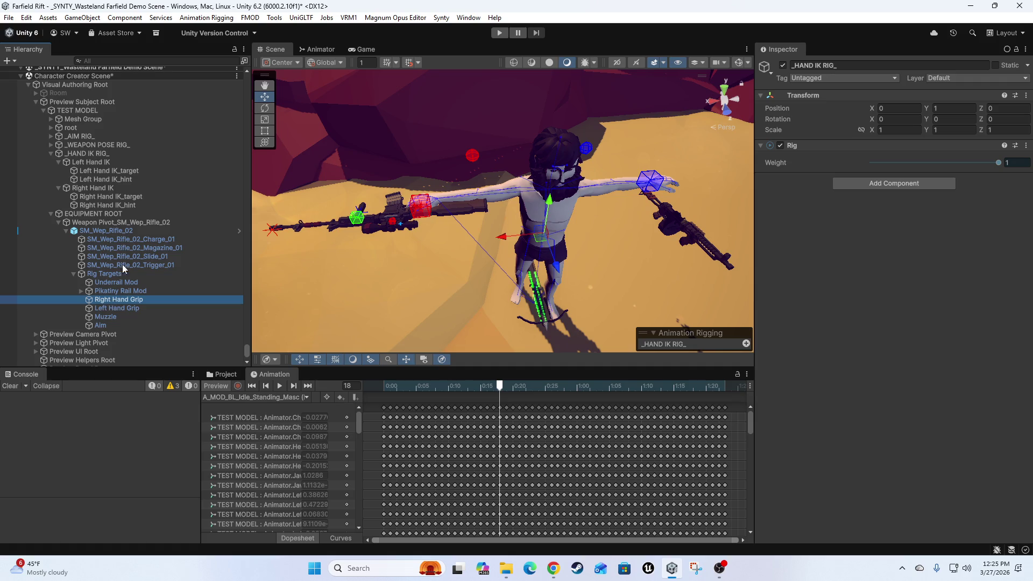
{"action": "left_click", "coordinate": [109, 197]}
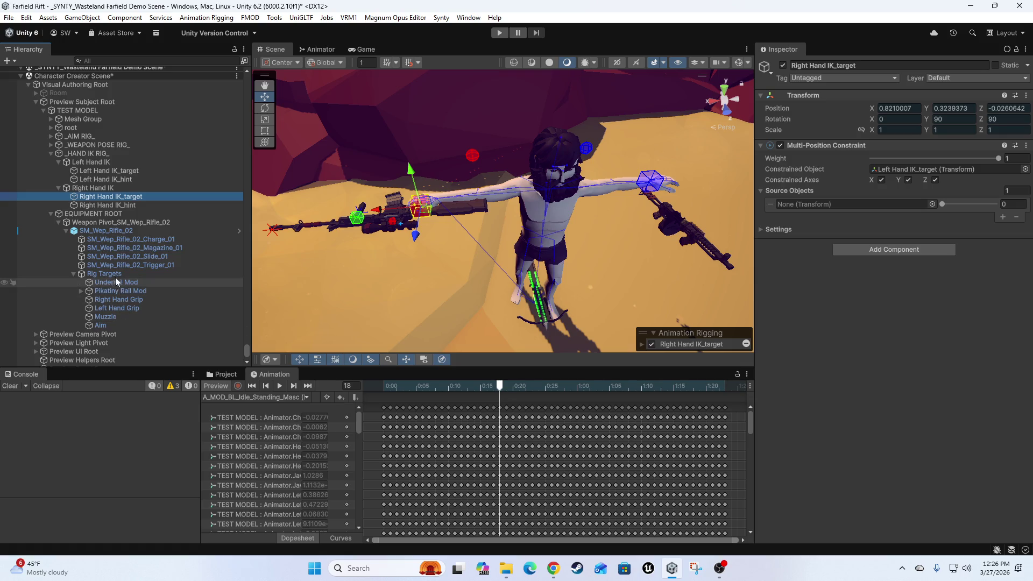
{"action": "left_click_drag", "start_coordinate": [117, 298], "coordinate": [855, 203]}
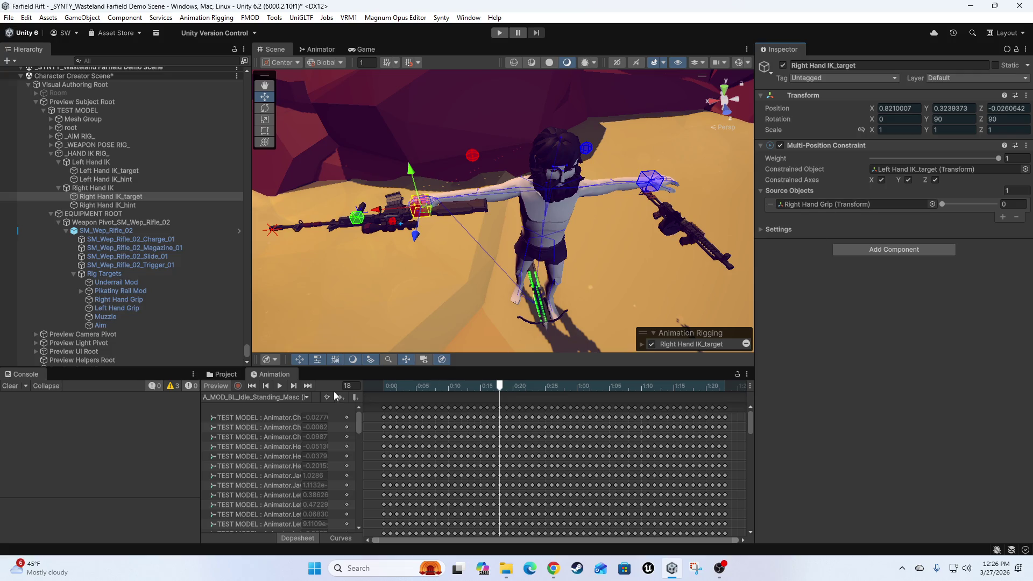
Preview and scrub the idle animation, undoing a trial move of the right hand target.
{"action": "left_click", "coordinate": [212, 386]}
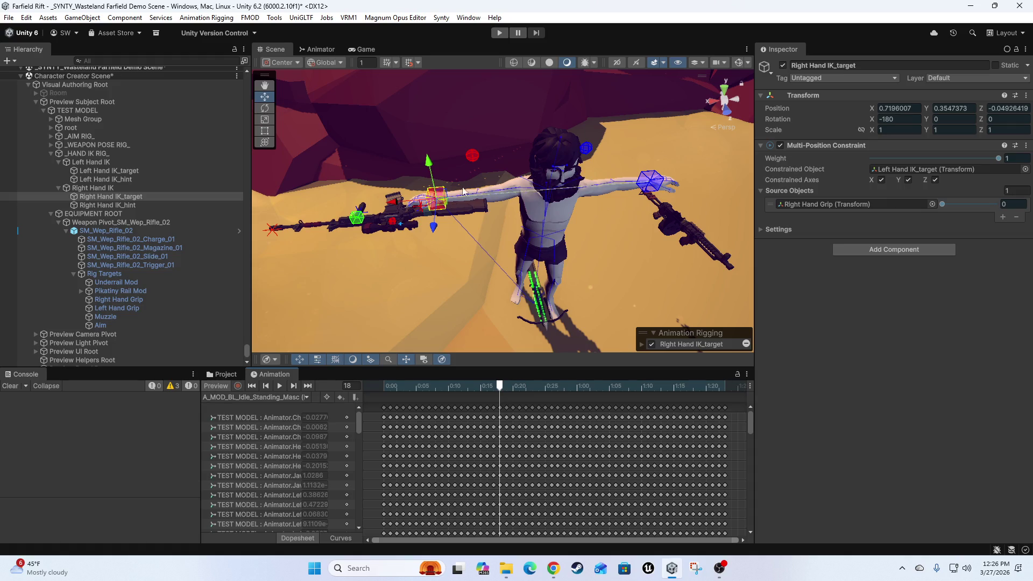
{"action": "mouse_move", "coordinate": [504, 386]}
{"action": "left_mouse_down"}
{"action": "mouse_move", "coordinate": [383, 398]}
{"action": "mouse_move", "coordinate": [719, 408]}
{"action": "mouse_move", "coordinate": [334, 421]}
{"action": "left_mouse_up"}
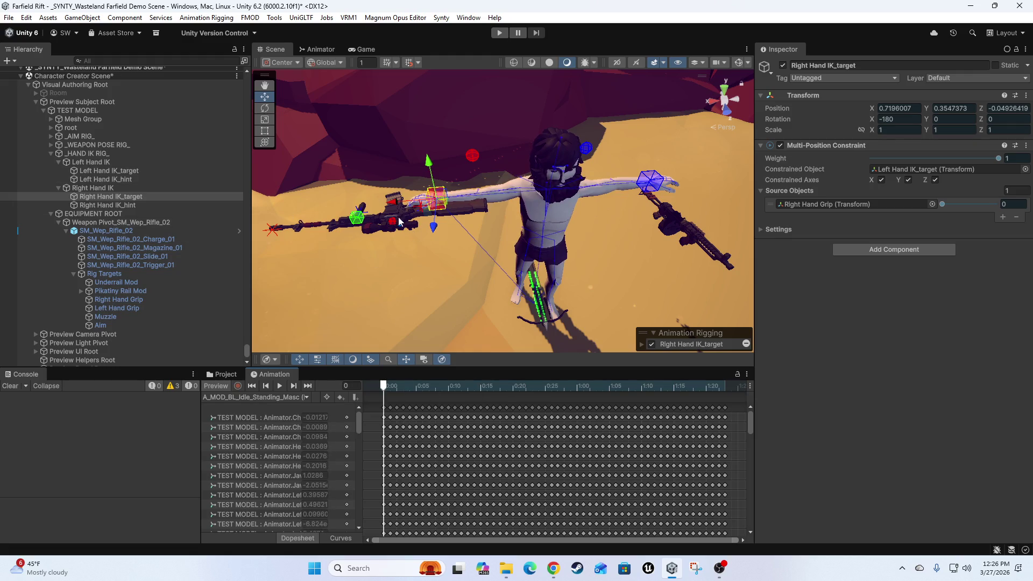
{"action": "mouse_move", "coordinate": [441, 207]}
{"action": "left_mouse_down"}
{"action": "mouse_move", "coordinate": [474, 200]}
{"action": "mouse_move", "coordinate": [527, 215]}
{"action": "left_mouse_up"}
{"action": "key", "text": "ctrl+z"}
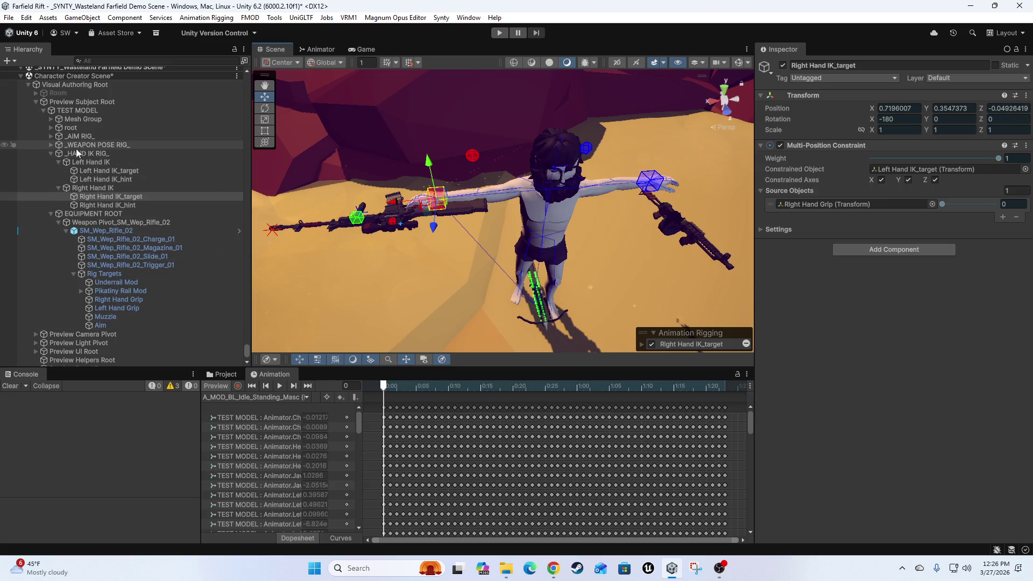
{"action": "left_click", "coordinate": [51, 145]}
Keep Weapon Poser's source weight at 1 and Maintain Offset None, then stop the idle preview.
{"action": "left_click", "coordinate": [84, 154]}
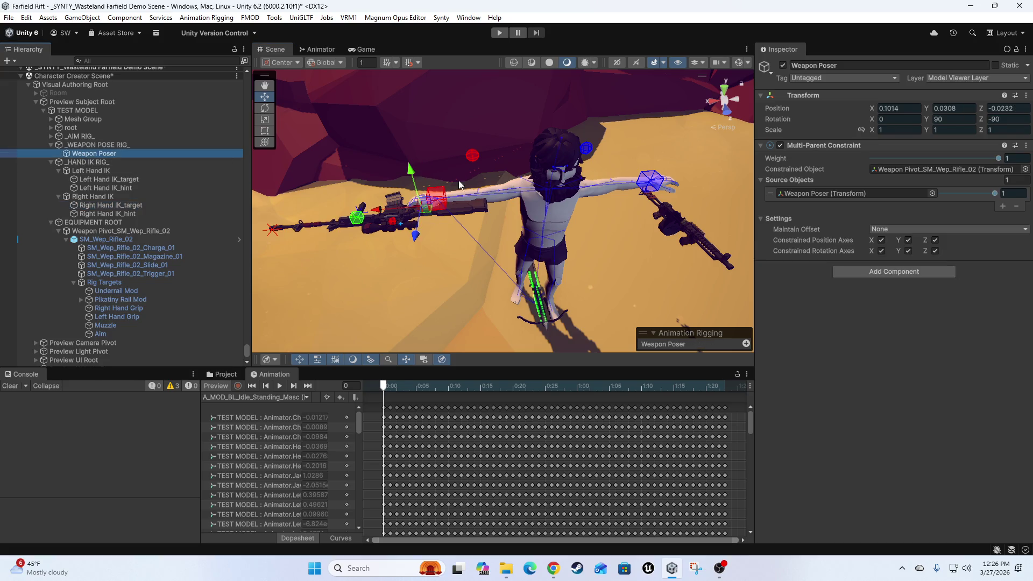
{"action": "mouse_move", "coordinate": [437, 213]}
{"action": "left_mouse_down"}
{"action": "mouse_move", "coordinate": [437, 260]}
{"action": "mouse_move", "coordinate": [454, 196]}
{"action": "left_mouse_up"}
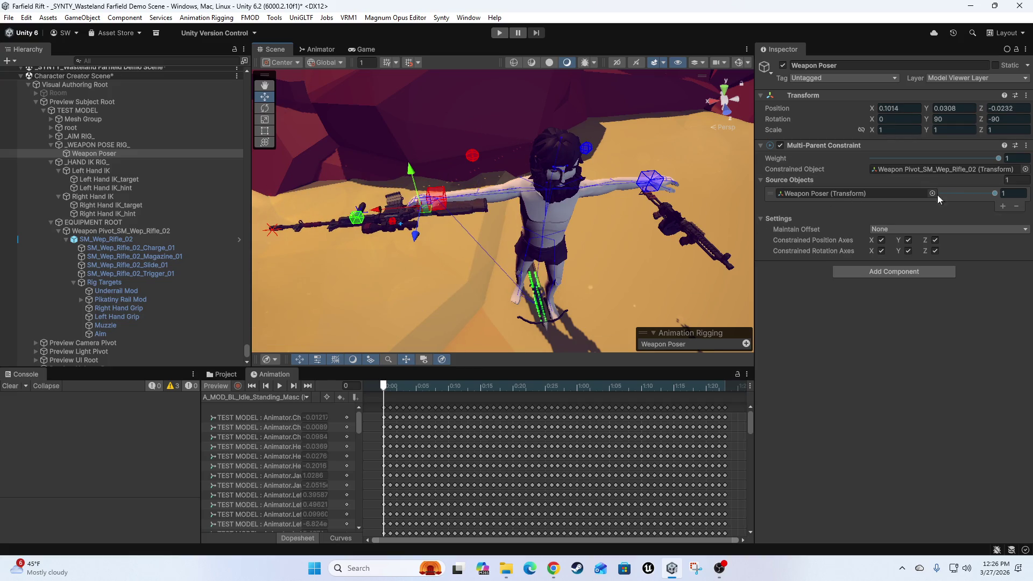
{"action": "left_click", "coordinate": [995, 193]}
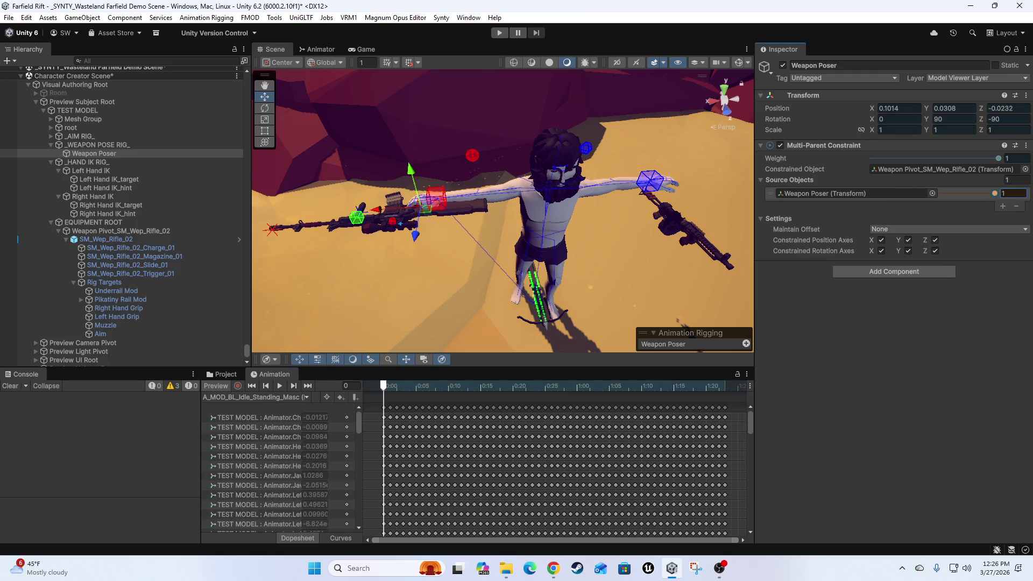
{"action": "left_click", "coordinate": [892, 228]}
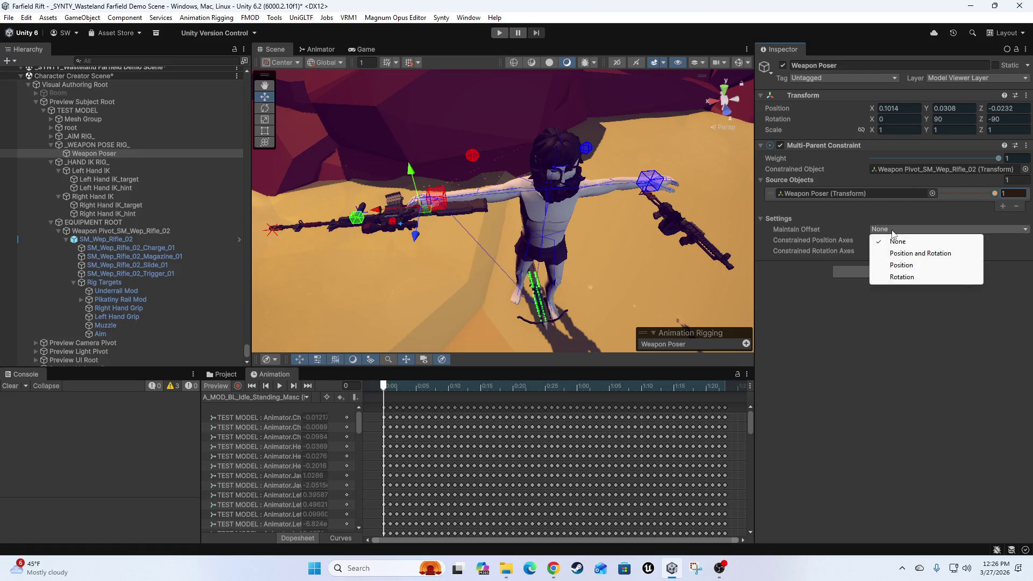
{"action": "left_click", "coordinate": [947, 257]}
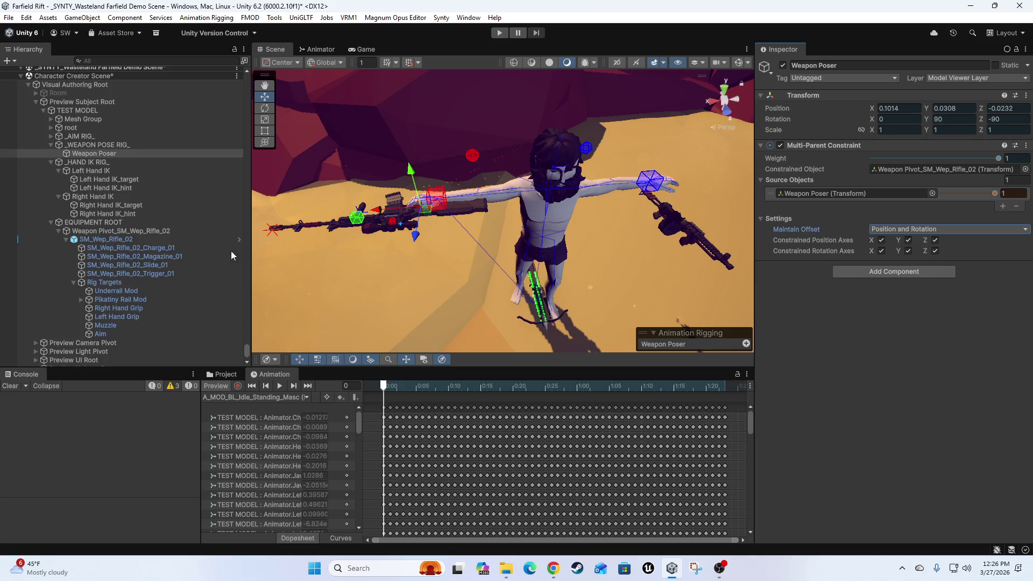
{"action": "left_click", "coordinate": [940, 230]}
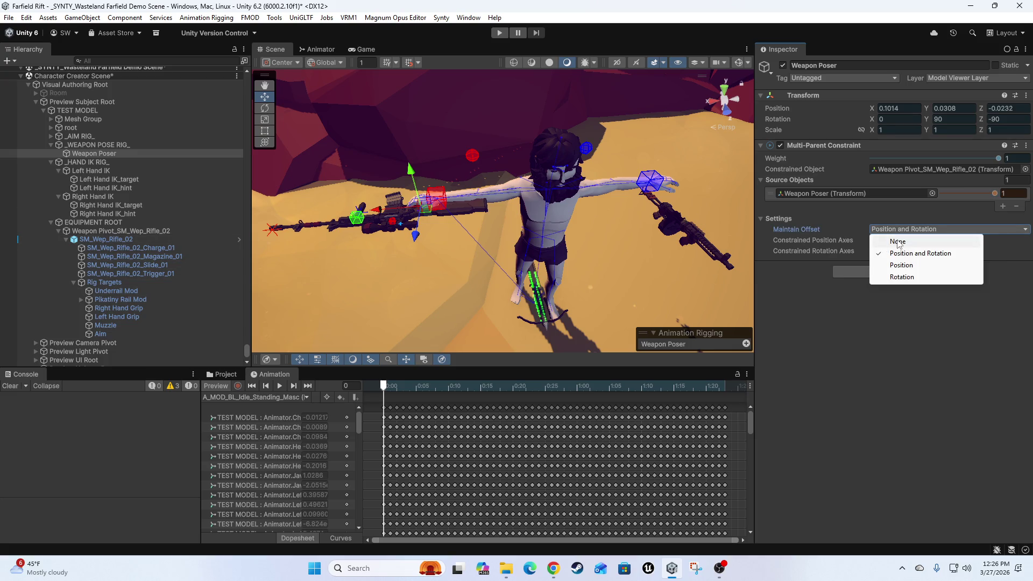
{"action": "left_click", "coordinate": [887, 240]}
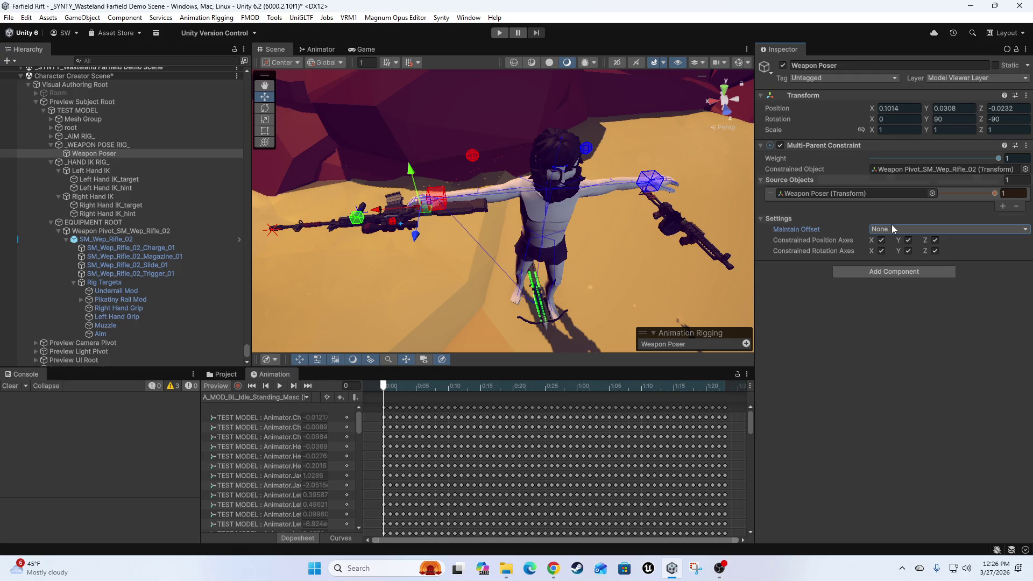
{"action": "left_click", "coordinate": [216, 386]}
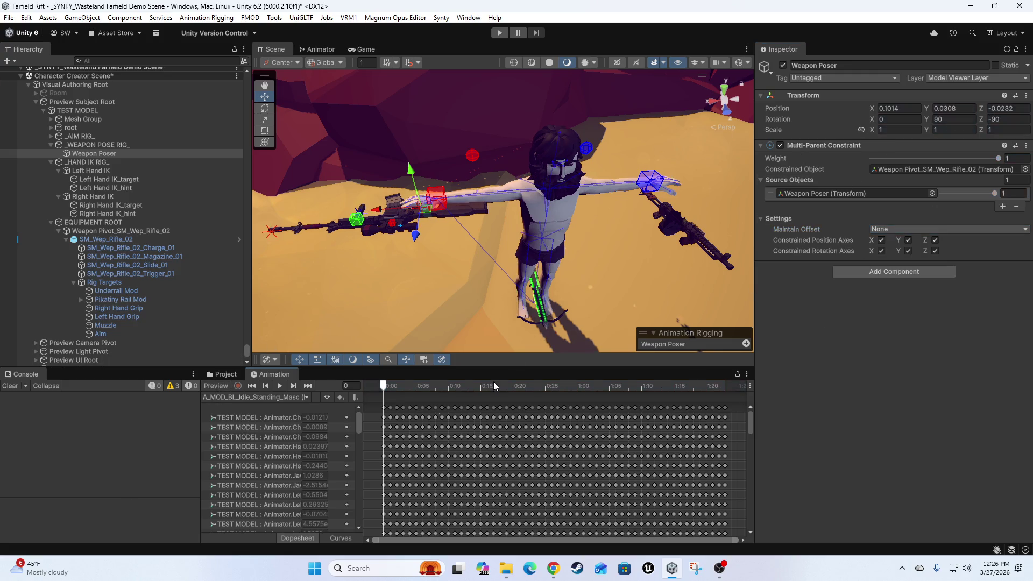
Collapse the rig folders and raise Chest Aim's Target source weight to 1.
{"action": "scroll", "coordinate": [602, 98], "scroll_direction": "up", "scroll_amount": 3}
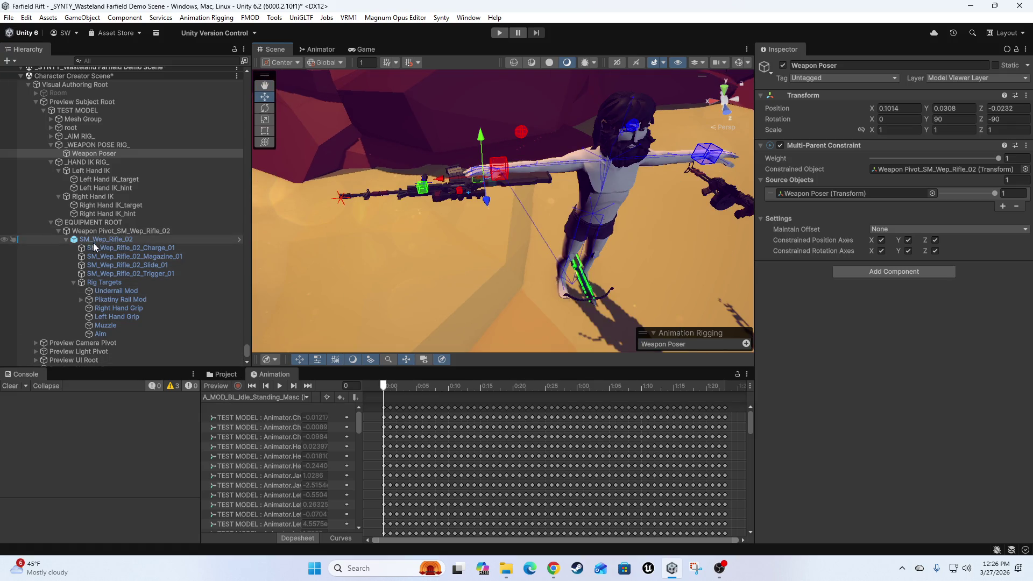
{"action": "left_click", "coordinate": [58, 230]}
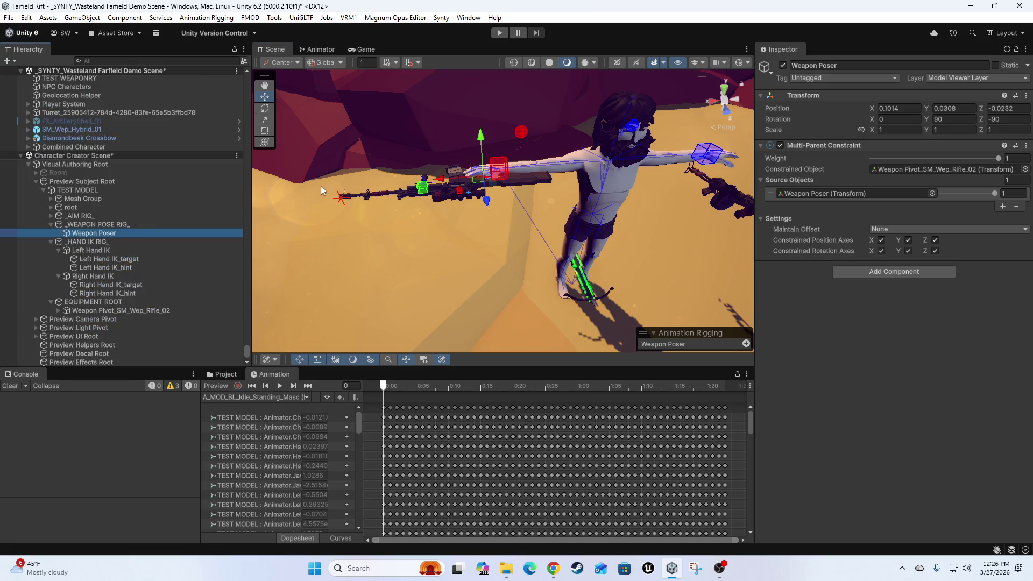
{"action": "left_click", "coordinate": [59, 276]}
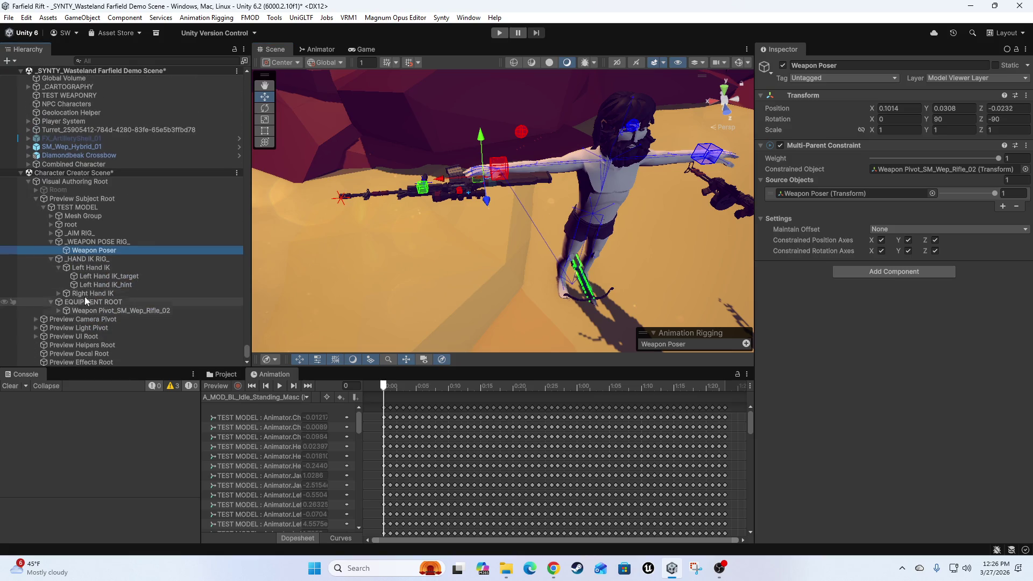
{"action": "left_click", "coordinate": [51, 259]}
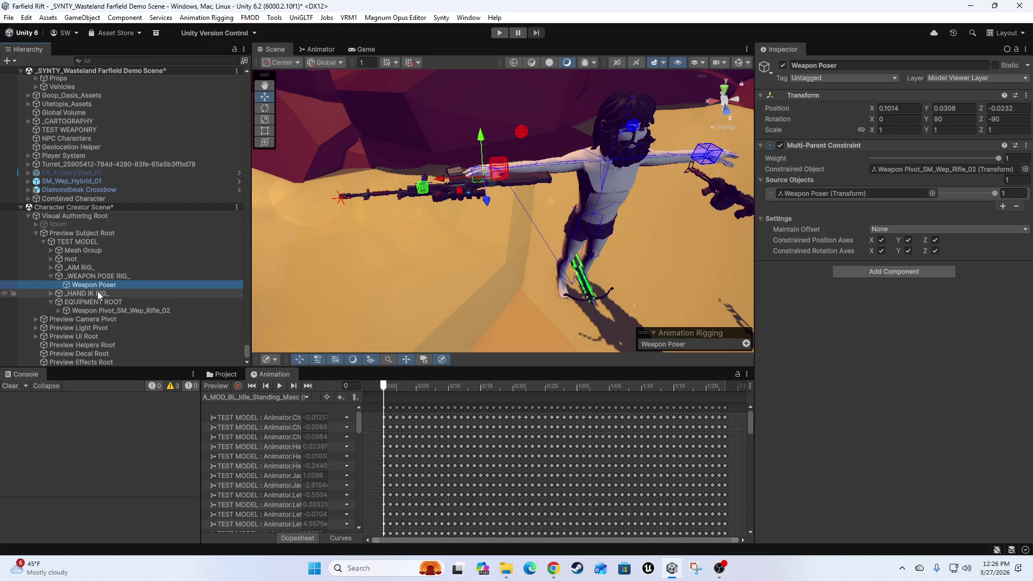
{"action": "left_click", "coordinate": [47, 277]}
{"action": "left_click", "coordinate": [50, 276]}
{"action": "left_click", "coordinate": [79, 278]}
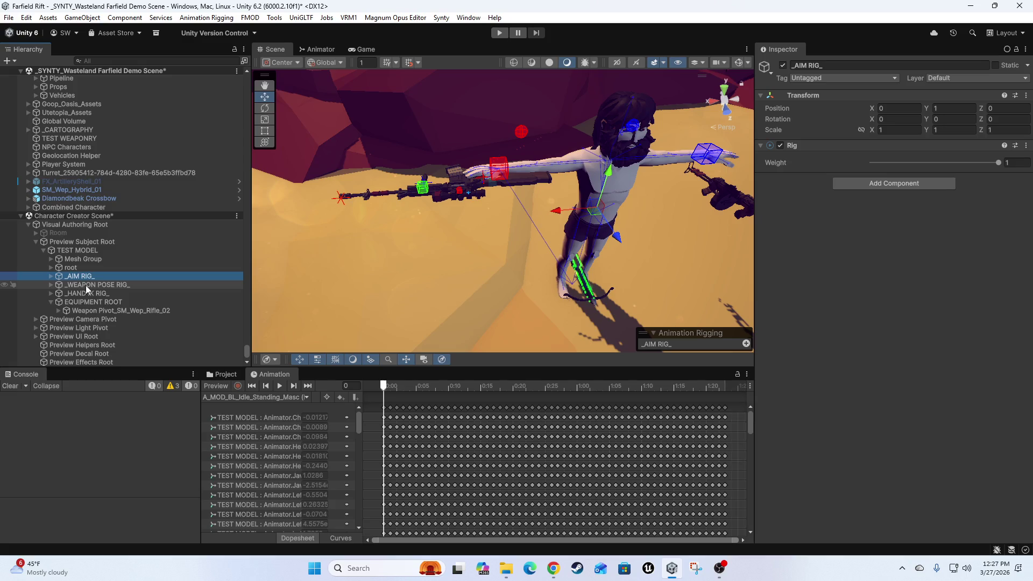
{"action": "left_click", "coordinate": [50, 276]}
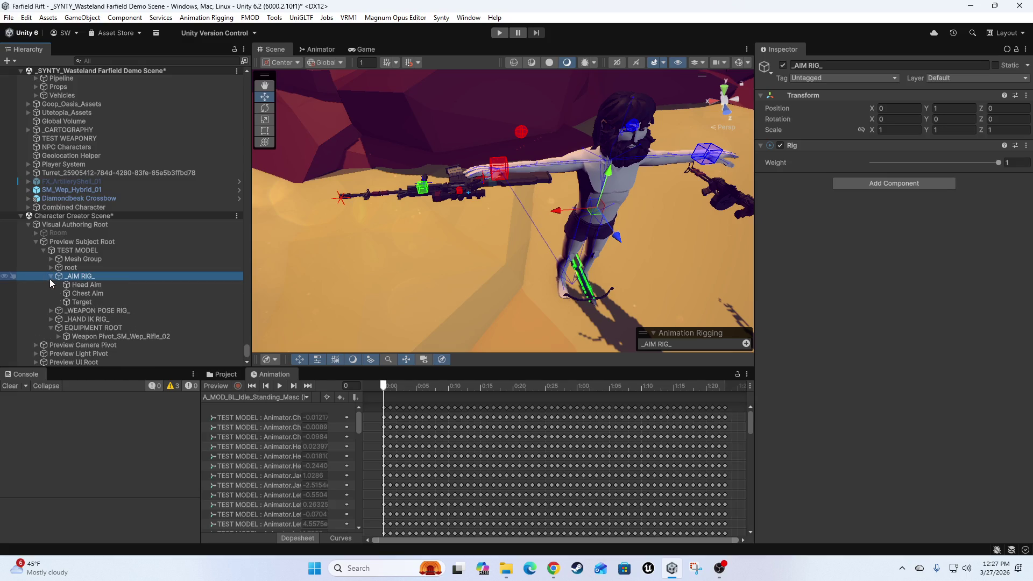
{"action": "left_click", "coordinate": [82, 285]}
{"action": "left_click", "coordinate": [87, 294]}
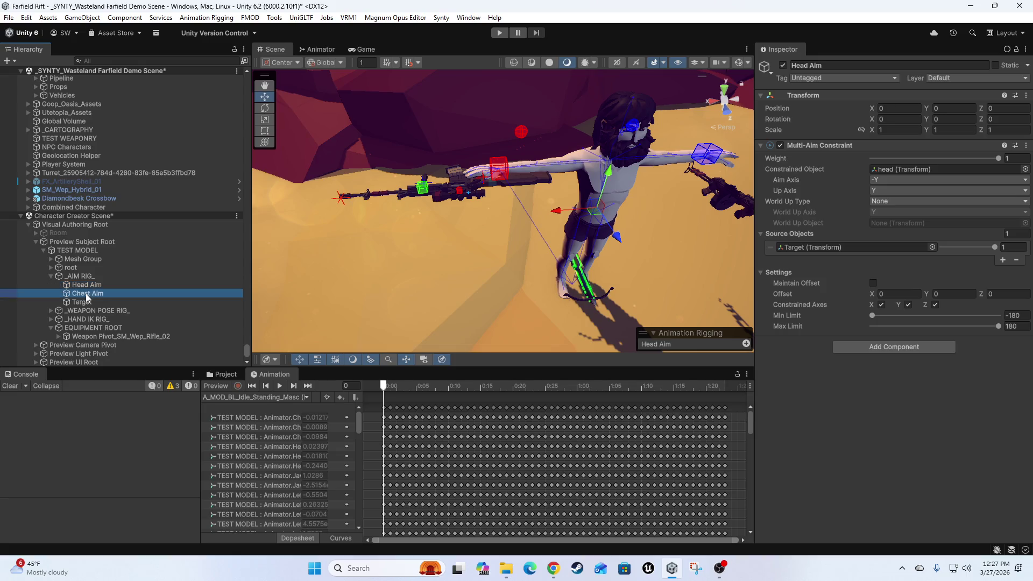
{"action": "left_click_drag", "start_coordinate": [941, 247], "coordinate": [996, 247]}
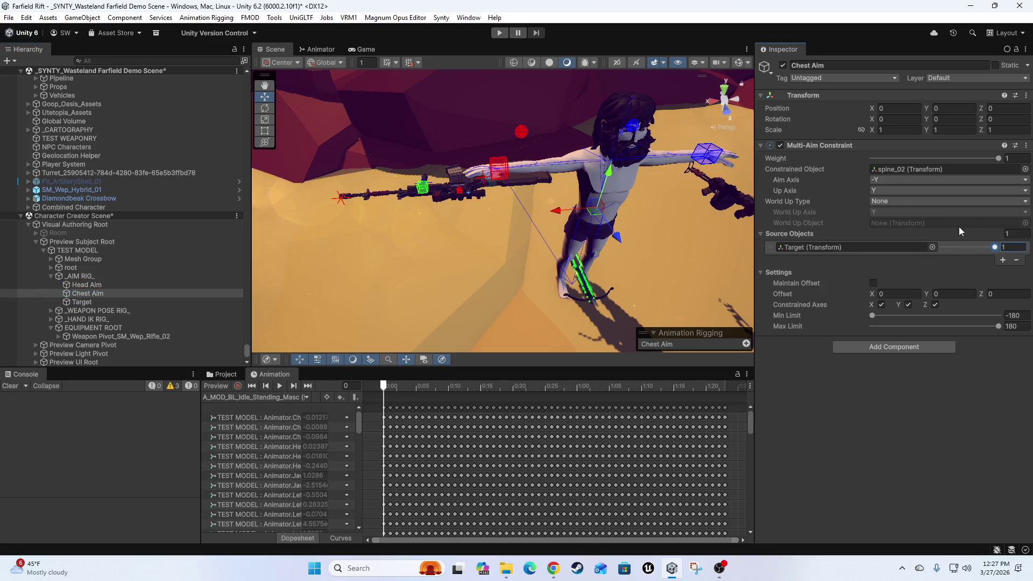
Assign Weapon Pivot_SM_Wep_Rifle_02 as the Weapon Poser's constrained object.
{"action": "left_click", "coordinate": [75, 302]}
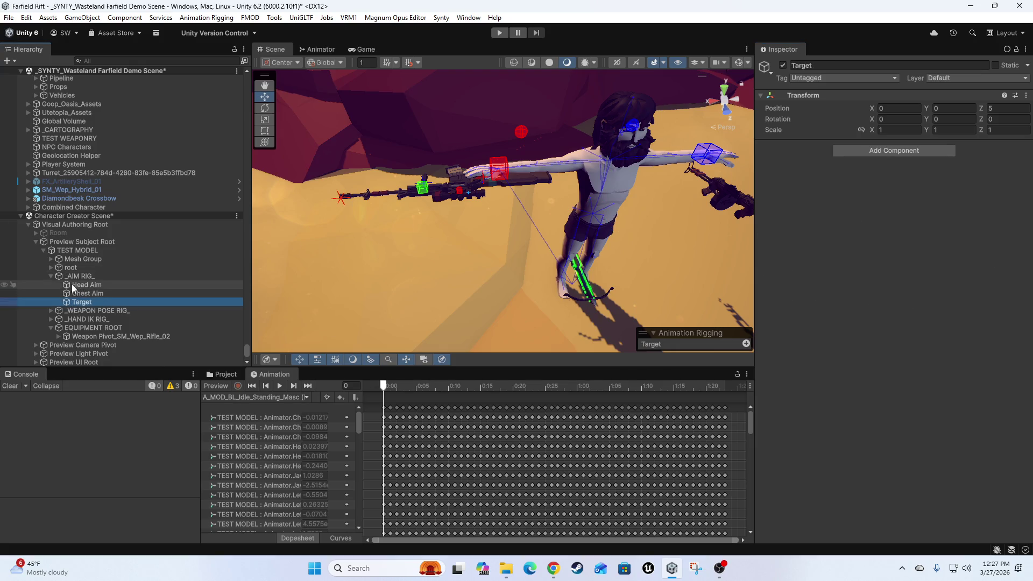
{"action": "key", "text": "Left"}
{"action": "key", "text": "Left"}
{"action": "left_click", "coordinate": [70, 286]}
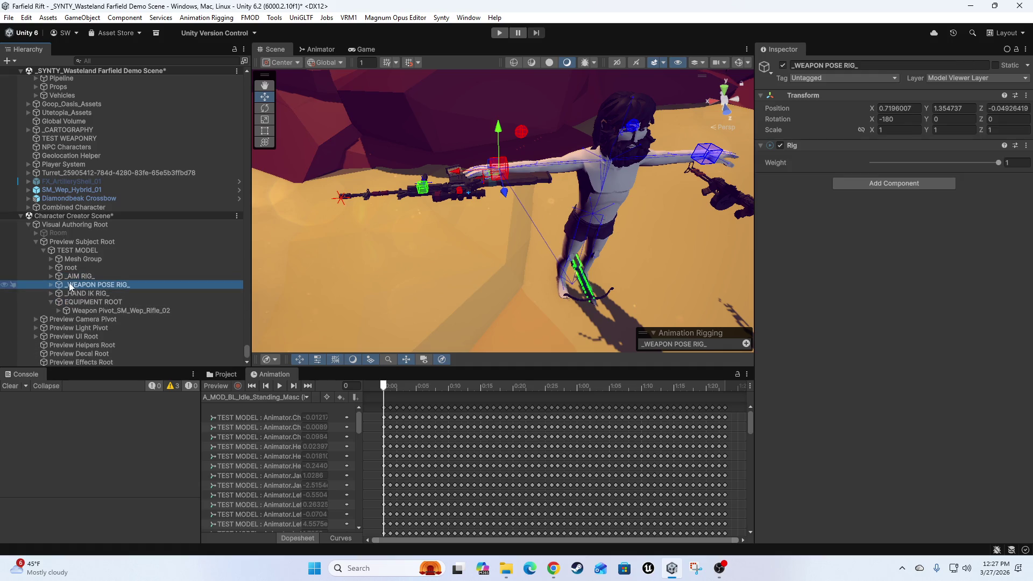
{"action": "left_click", "coordinate": [52, 285]}
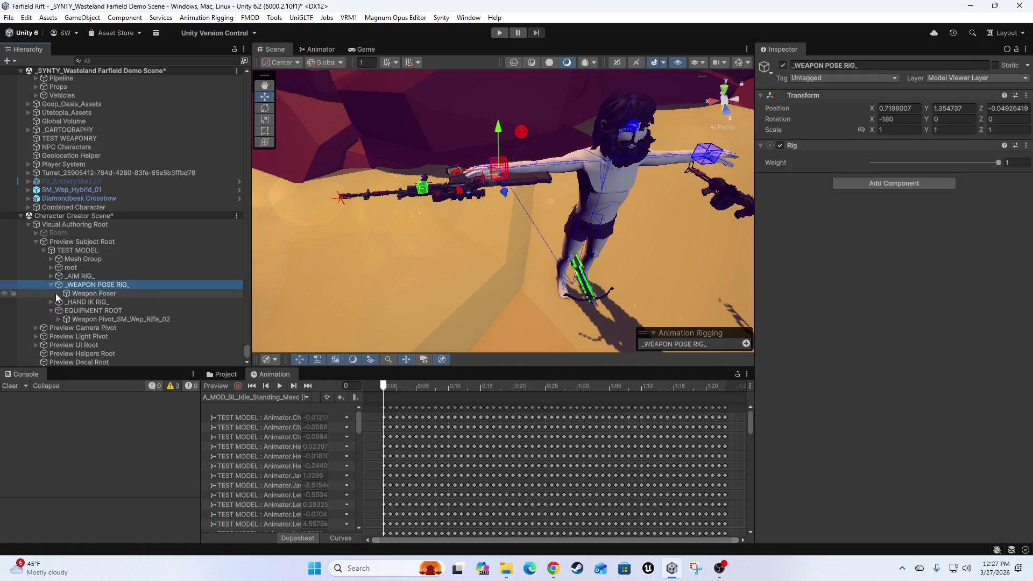
{"action": "left_click", "coordinate": [76, 295]}
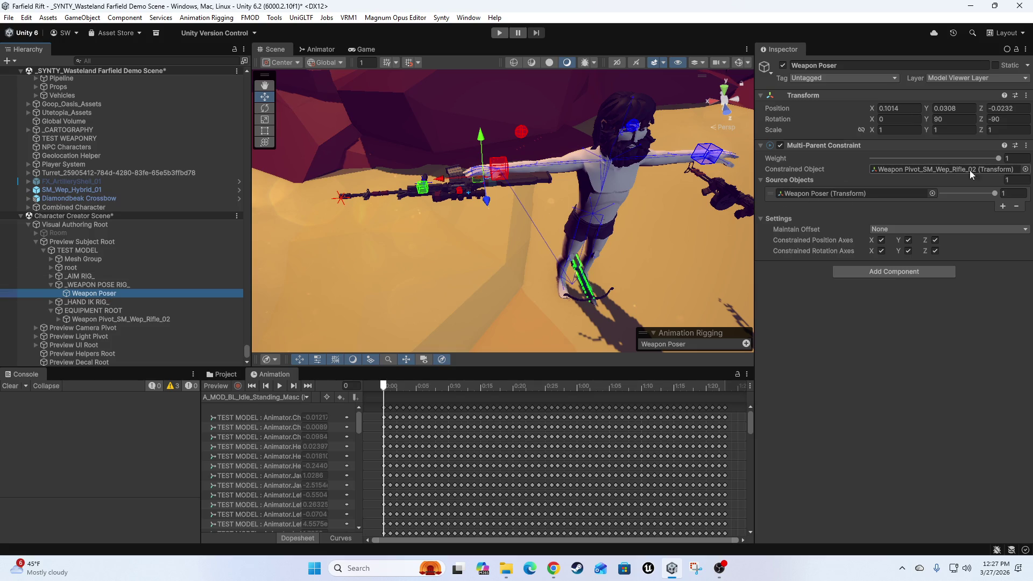
{"action": "mouse_move", "coordinate": [50, 322]}
{"action": "left_mouse_down"}
{"action": "mouse_move", "coordinate": [107, 320]}
{"action": "mouse_move", "coordinate": [880, 172]}
{"action": "left_mouse_up"}
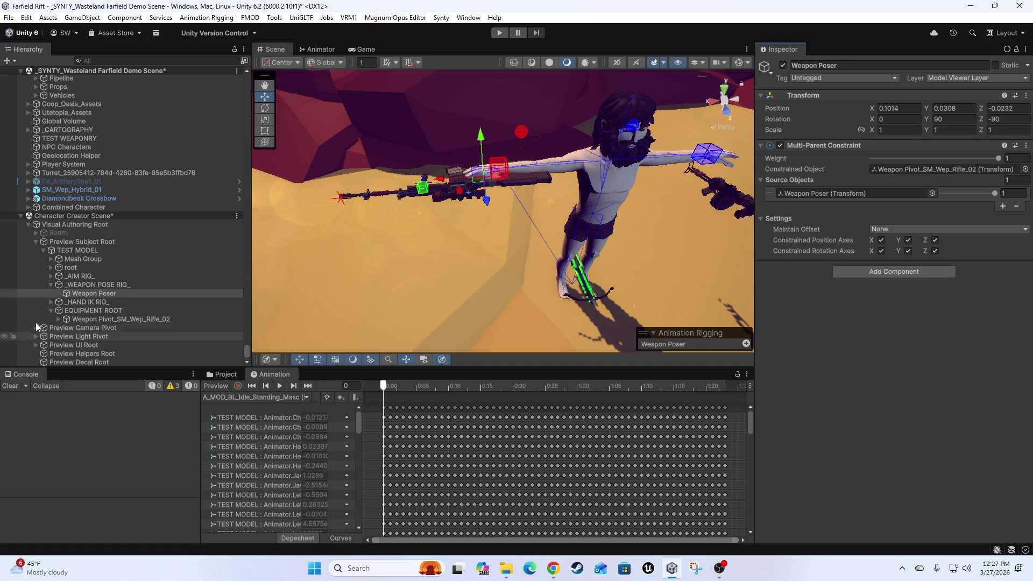
Remove the Rig Transform component from SM_Wep_Rifle_02 and review its prefab overrides.
{"action": "left_click", "coordinate": [59, 320]}
{"action": "left_click", "coordinate": [115, 320]}
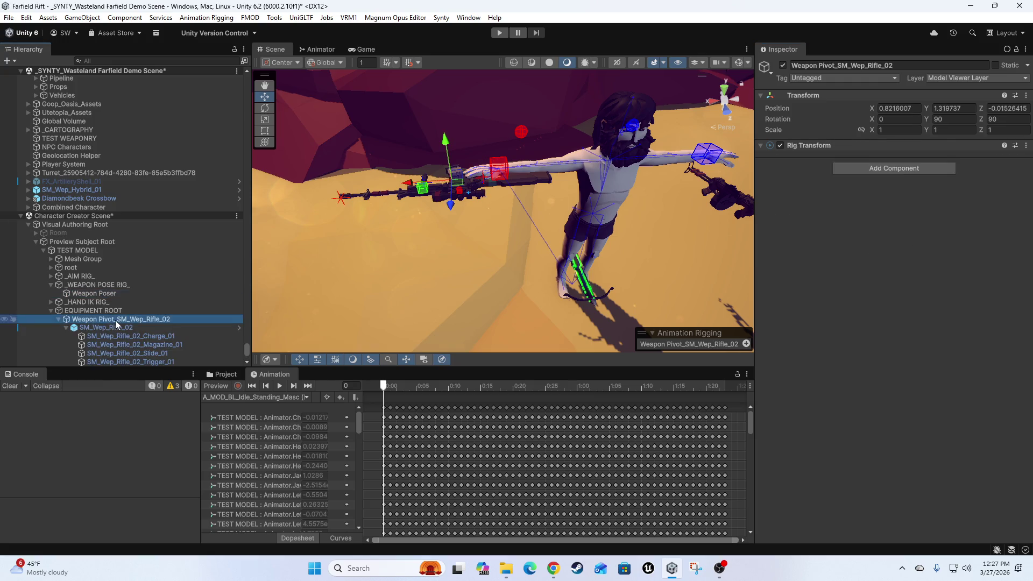
{"action": "left_click", "coordinate": [92, 311]}
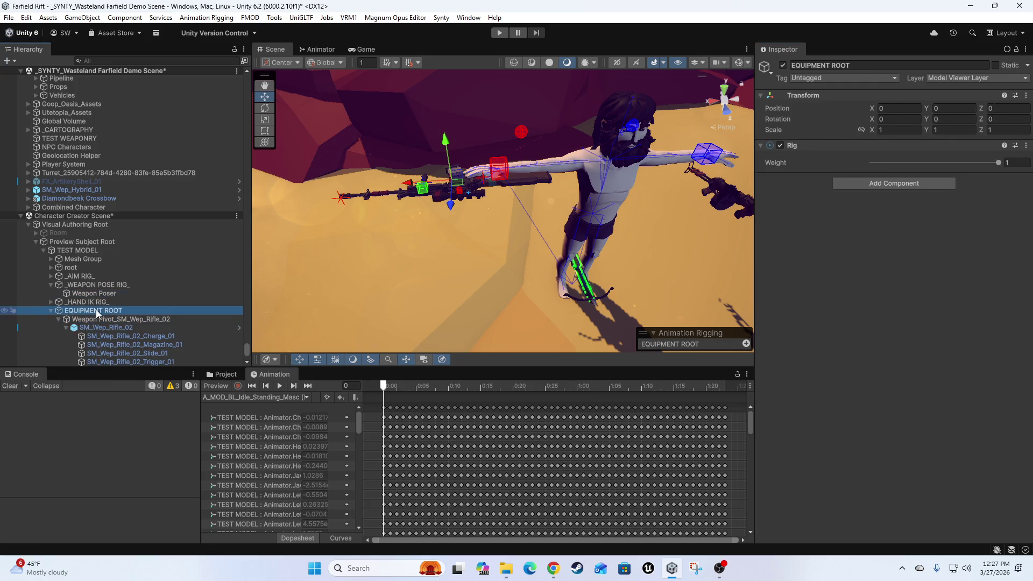
{"action": "left_click", "coordinate": [103, 328]}
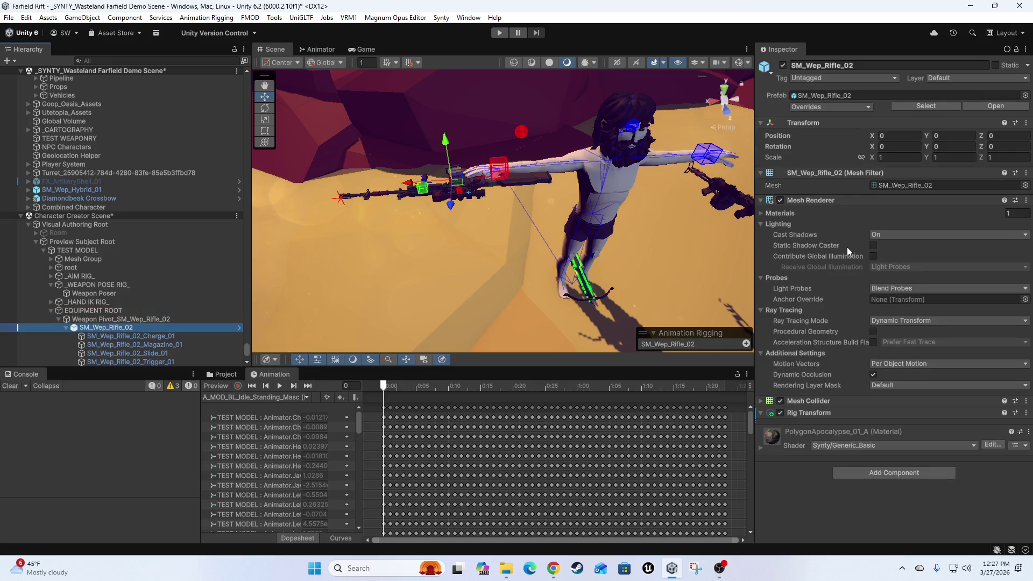
{"action": "right_click", "coordinate": [825, 413]}
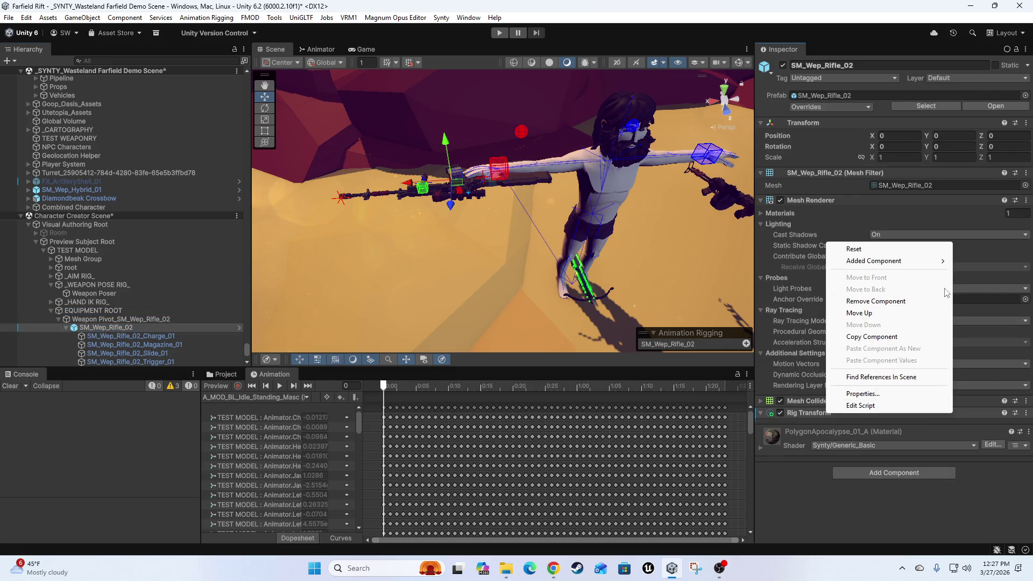
{"action": "left_click", "coordinate": [876, 302]}
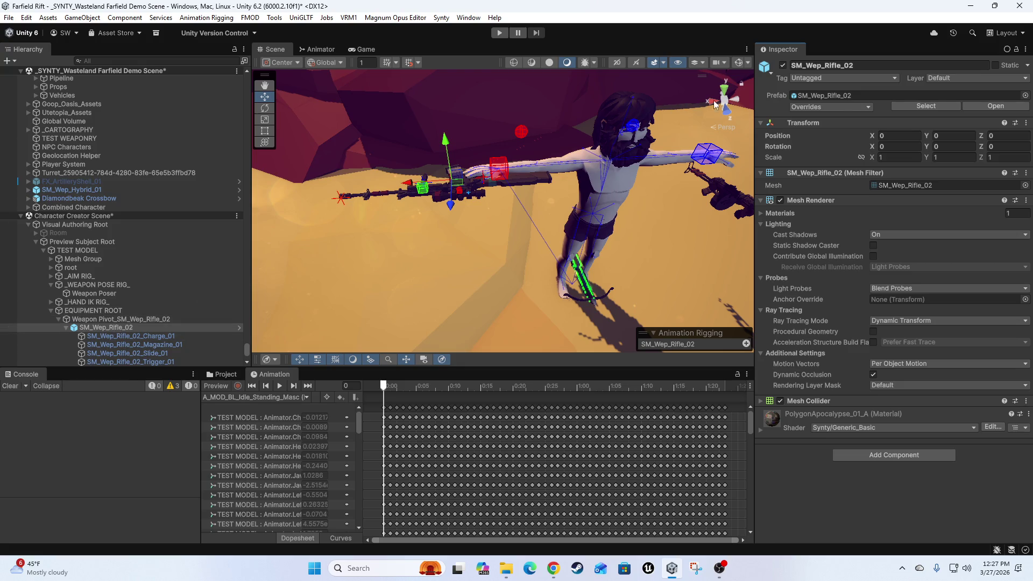
{"action": "left_click", "coordinate": [831, 106]}
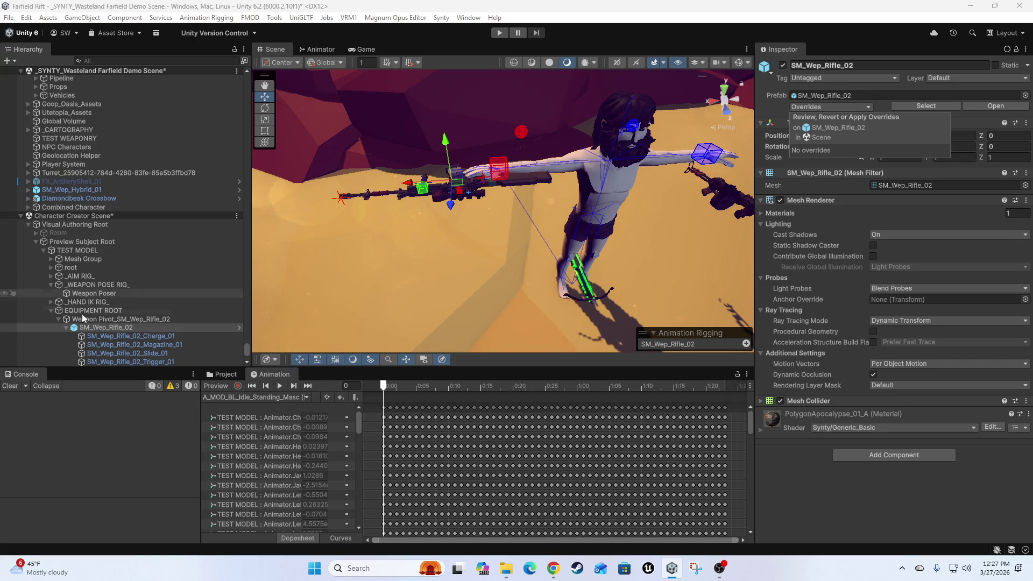
Collapse Rig Targets and the rifle's children, and show the Project window's asset folders.
{"action": "left_click", "coordinate": [94, 328]}
{"action": "scroll", "coordinate": [94, 328], "scroll_direction": "down", "scroll_amount": 5}
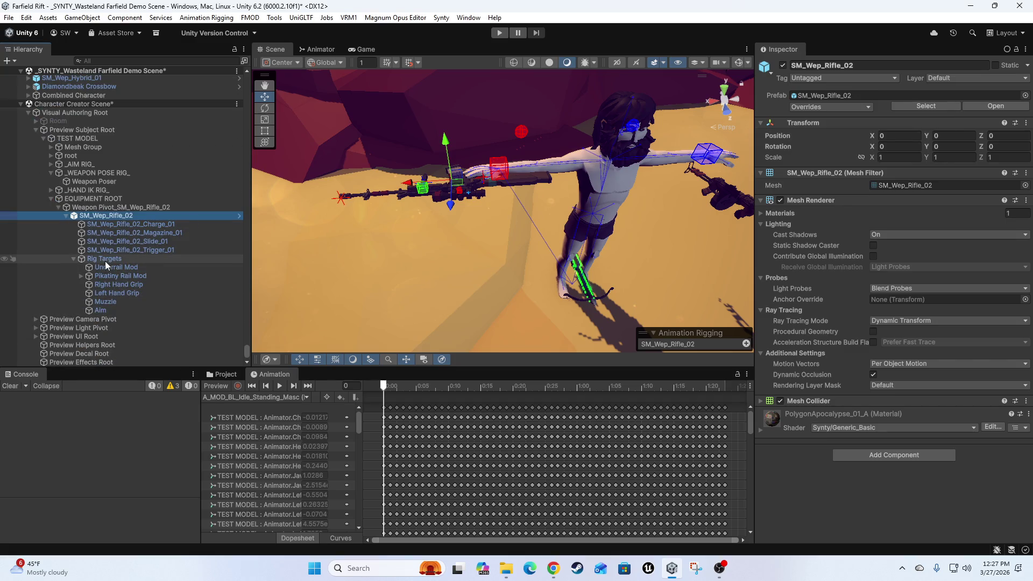
{"action": "left_click", "coordinate": [105, 259]}
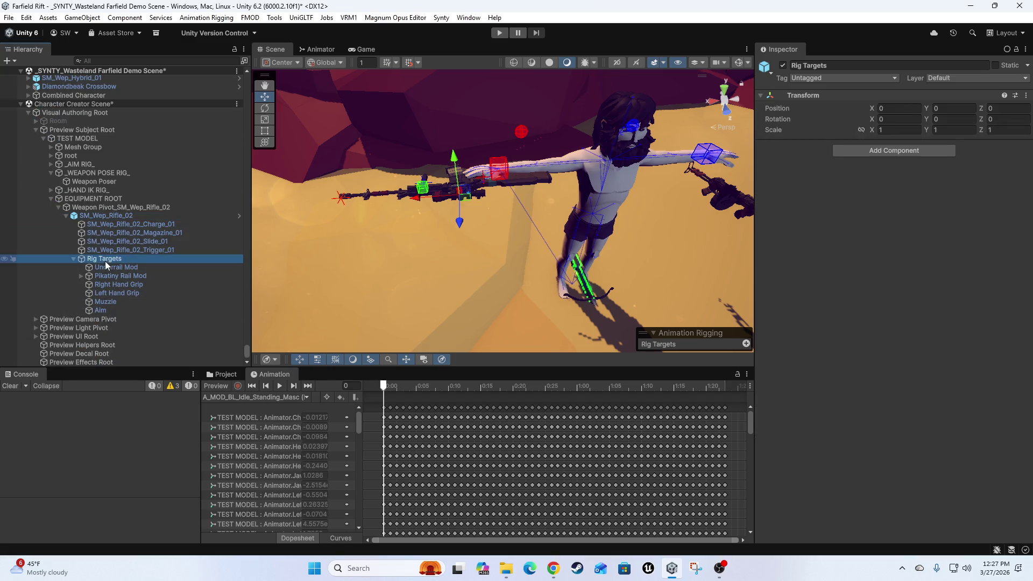
{"action": "left_click", "coordinate": [74, 259]}
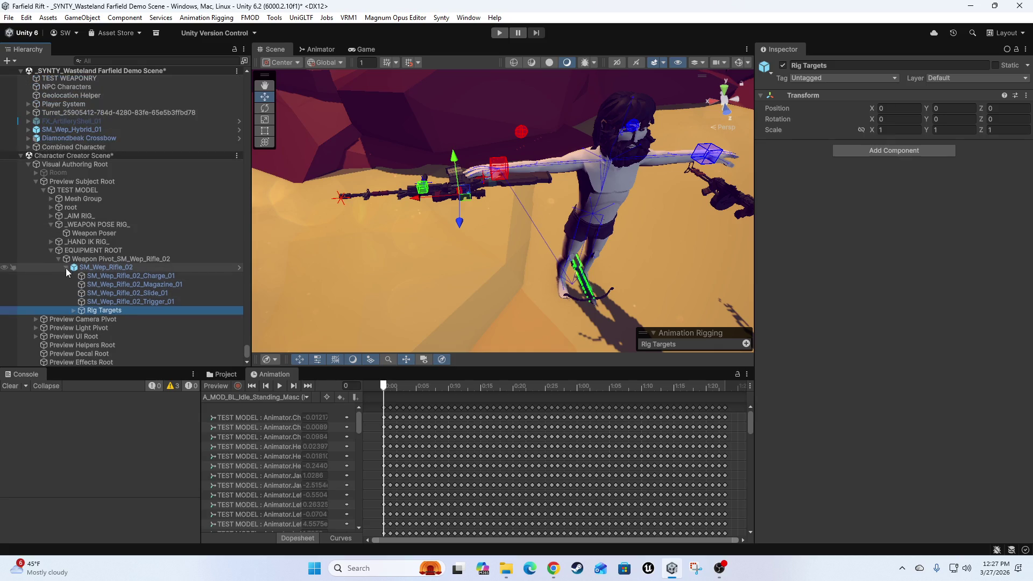
{"action": "left_click", "coordinate": [65, 267]}
{"action": "left_click", "coordinate": [222, 374]}
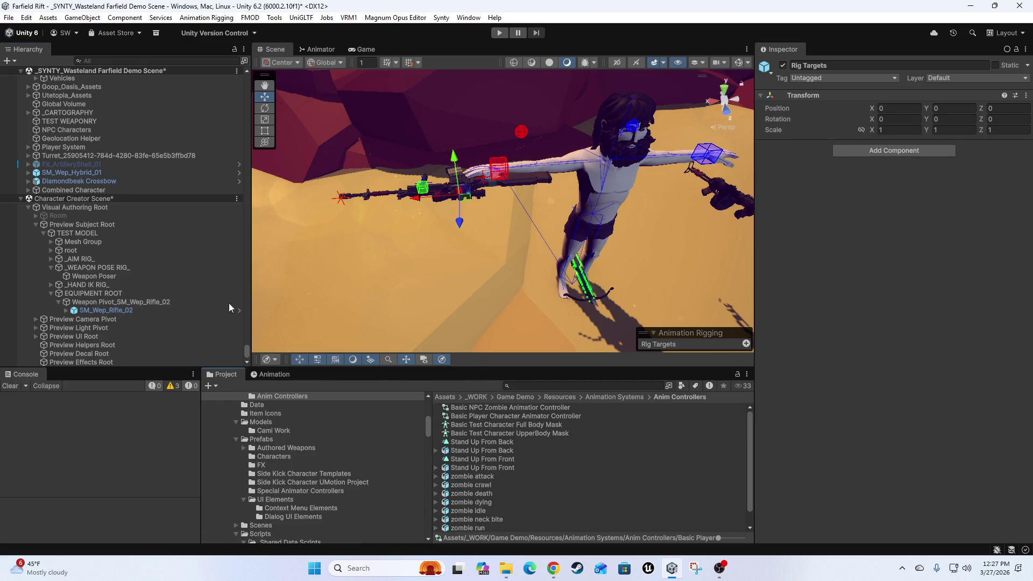
Drag Weapon Pivot_SM_Wep_Rifle_02 into Weapons/Guns to create its prefab.
{"action": "left_click", "coordinate": [108, 310]}
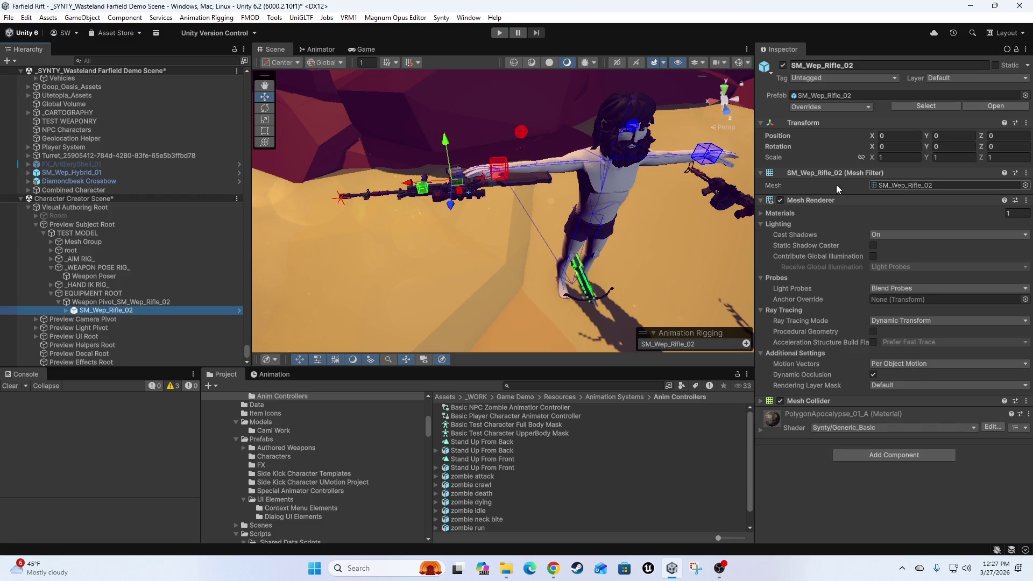
{"action": "left_click", "coordinate": [837, 95]}
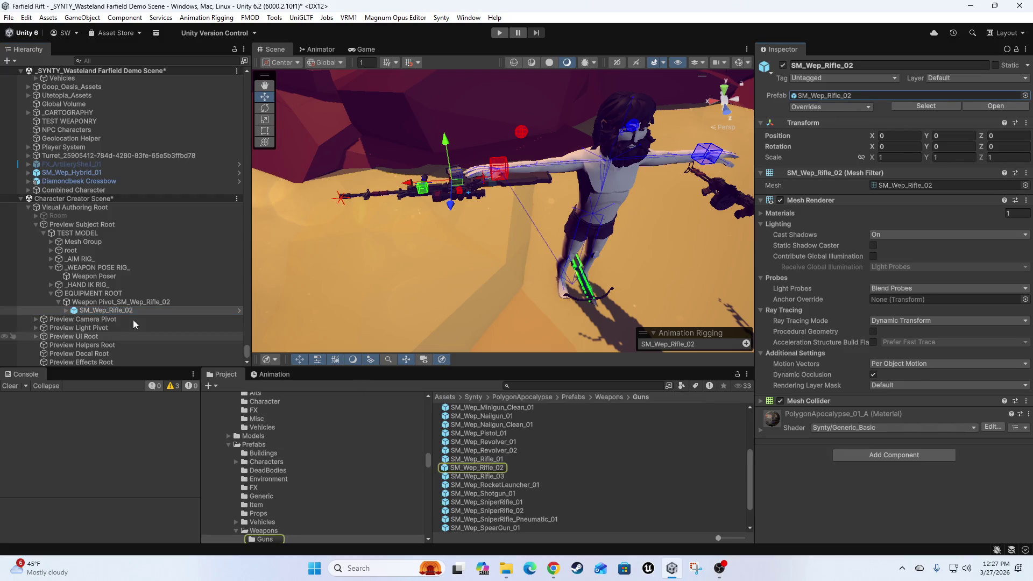
{"action": "mouse_move", "coordinate": [105, 310]}
{"action": "left_mouse_down"}
{"action": "mouse_move", "coordinate": [274, 360]}
{"action": "mouse_move", "coordinate": [489, 466]}
{"action": "left_mouse_up"}
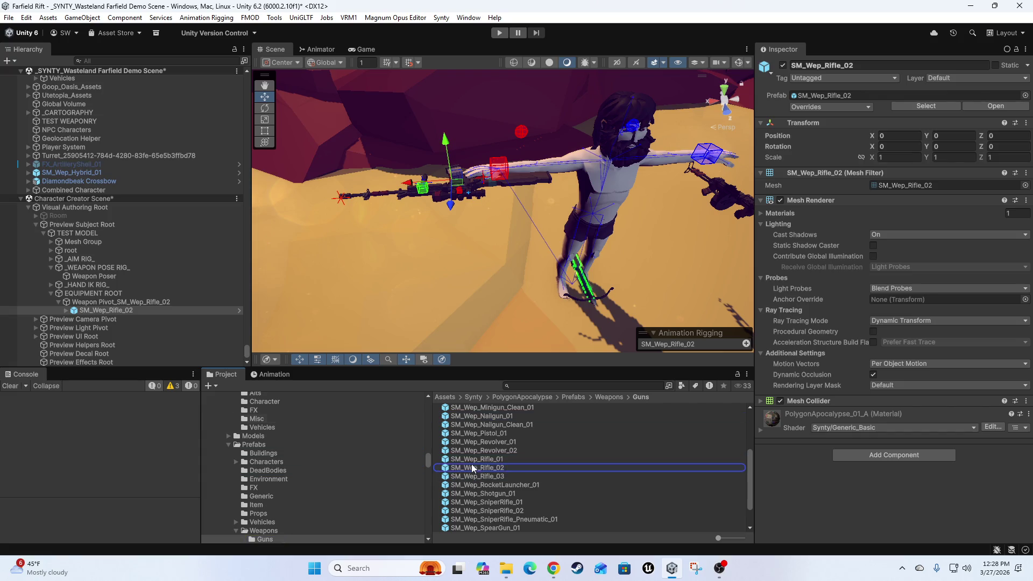
{"action": "scroll", "coordinate": [569, 460], "scroll_direction": "up", "scroll_amount": 5}
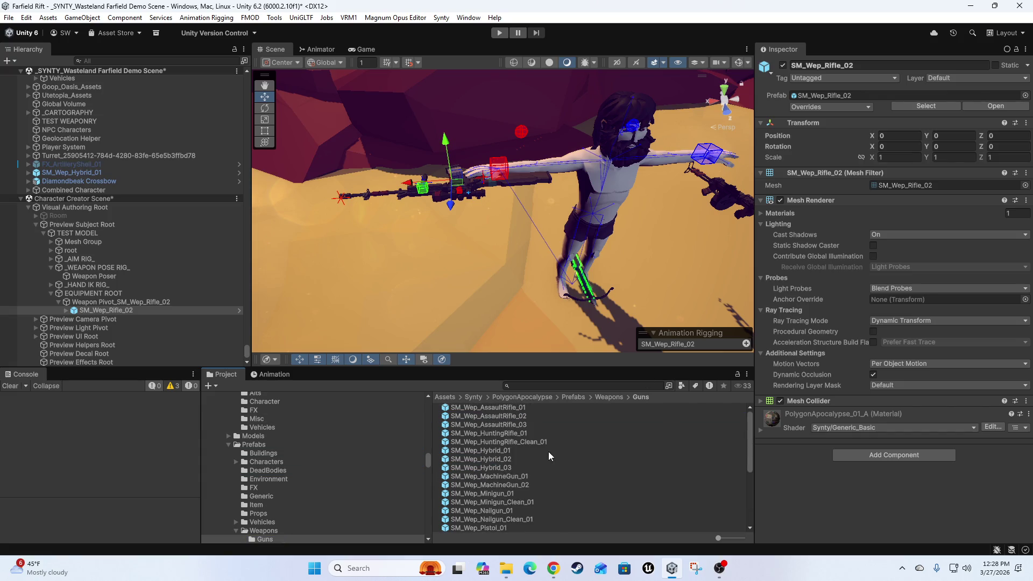
{"action": "scroll", "coordinate": [588, 426], "scroll_direction": "down", "scroll_amount": 2}
{"action": "scroll", "coordinate": [303, 471], "scroll_direction": "down", "scroll_amount": 3}
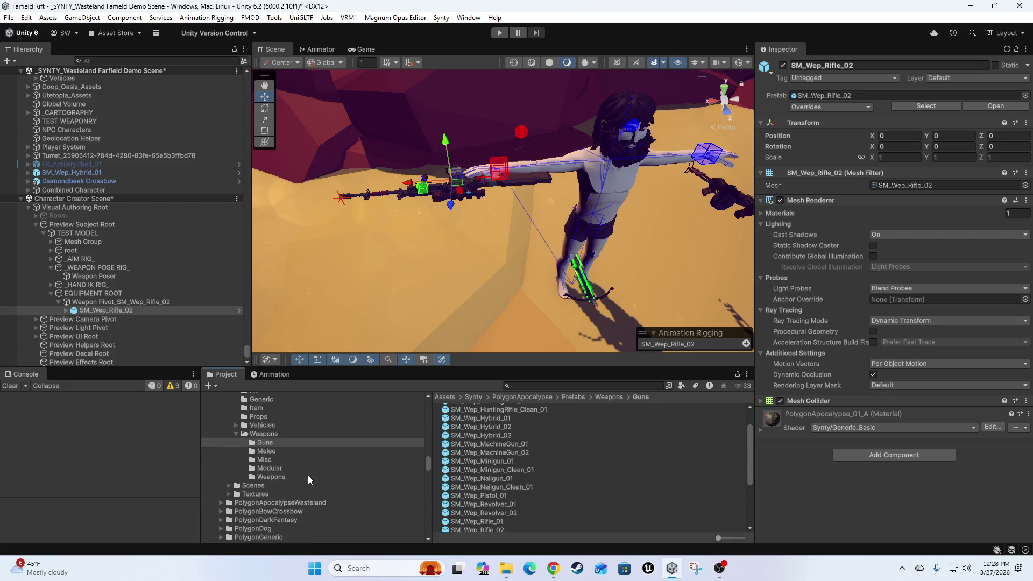
{"action": "left_click", "coordinate": [94, 304]}
{"action": "left_click", "coordinate": [106, 310]}
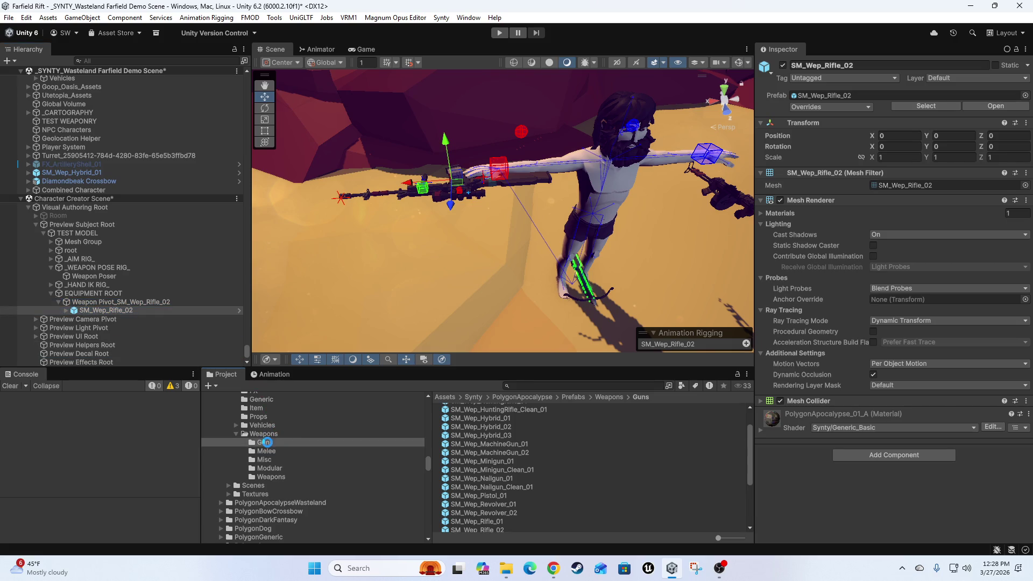
{"action": "left_click_drag", "start_coordinate": [267, 442], "coordinate": [269, 441]}
{"action": "left_click", "coordinate": [781, 215]}
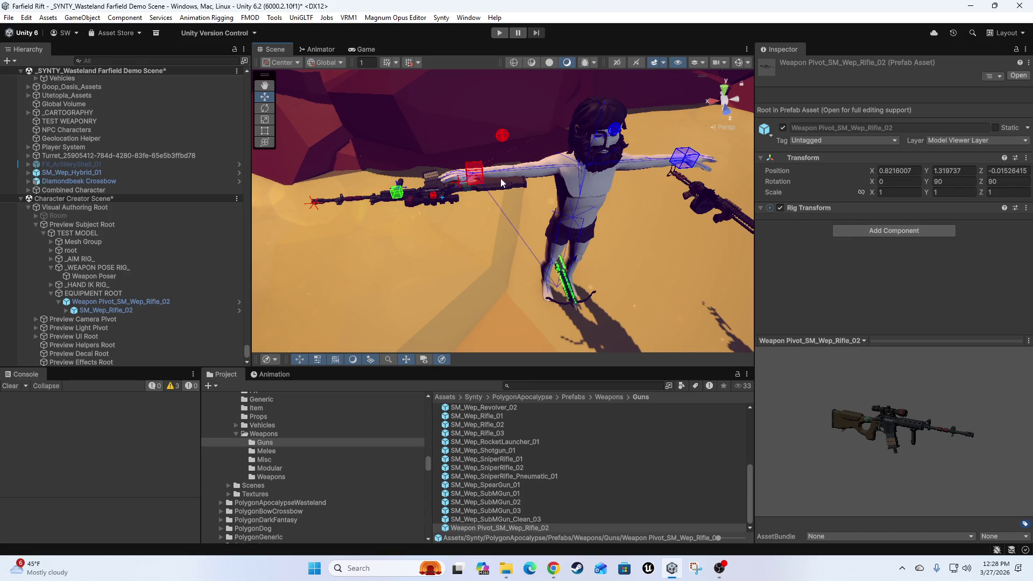
Remove the EQUIPMENT ROOT layer from TEST MODEL's Rig Builder.
{"action": "left_click", "coordinate": [86, 295]}
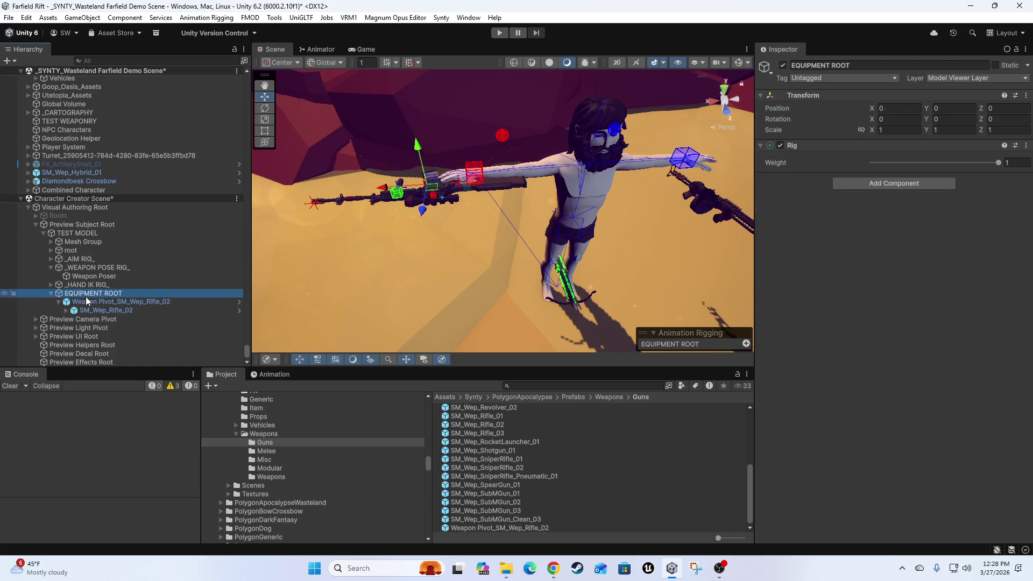
{"action": "left_click", "coordinate": [89, 301]}
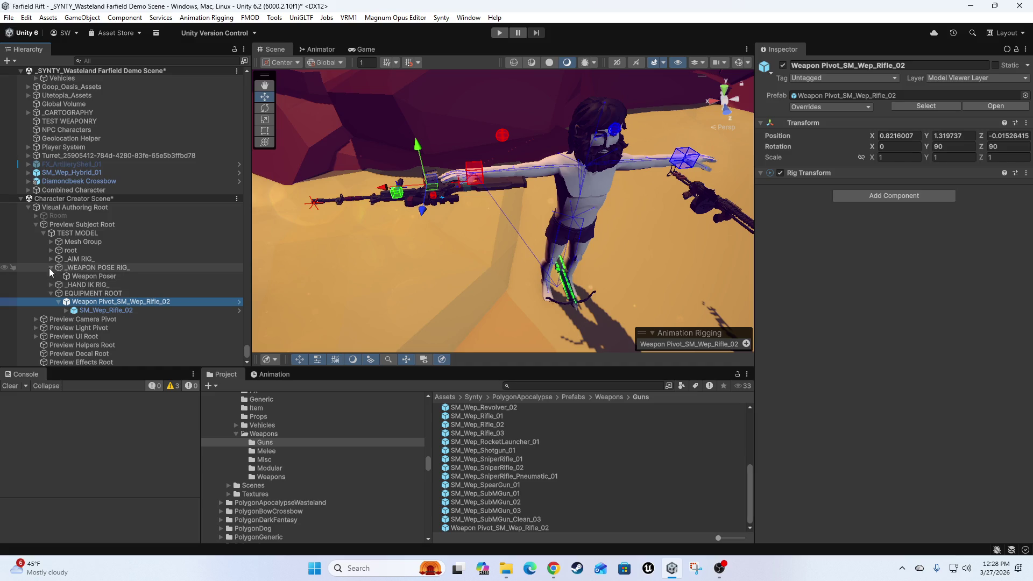
{"action": "left_click", "coordinate": [50, 267]}
{"action": "left_click", "coordinate": [68, 243]}
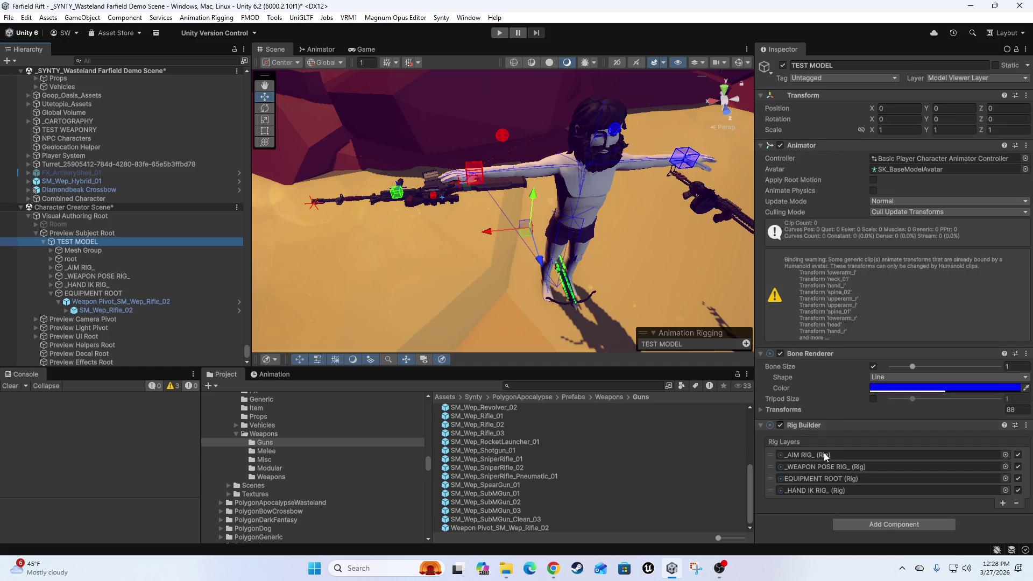
{"action": "left_click", "coordinate": [769, 478]}
{"action": "left_click", "coordinate": [1016, 506]}
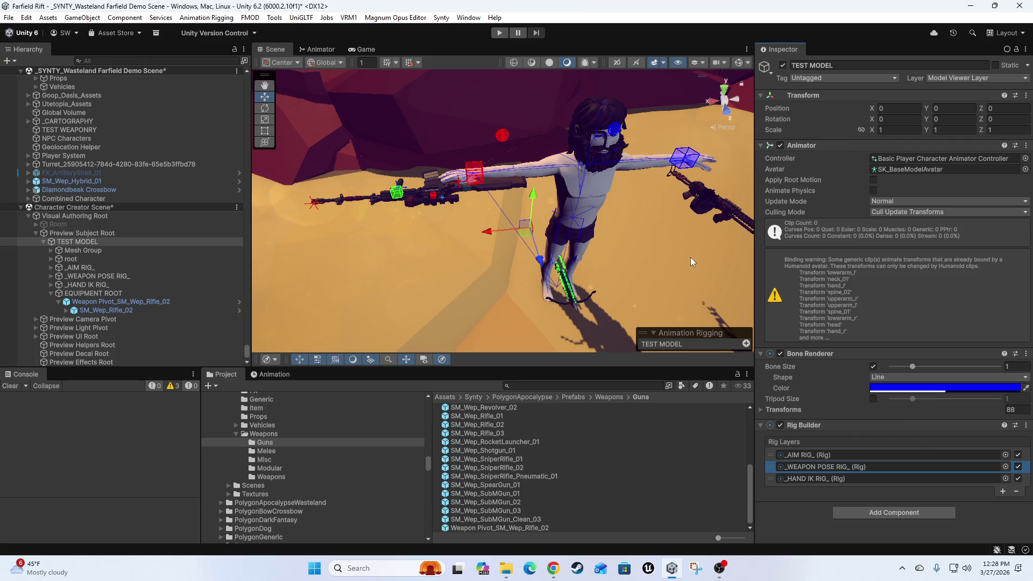
Re-add EQUIPMENT ROOT to TEST MODEL's Rig Builder as the second layer, after _AIM RIG_.
{"action": "left_click", "coordinate": [70, 295]}
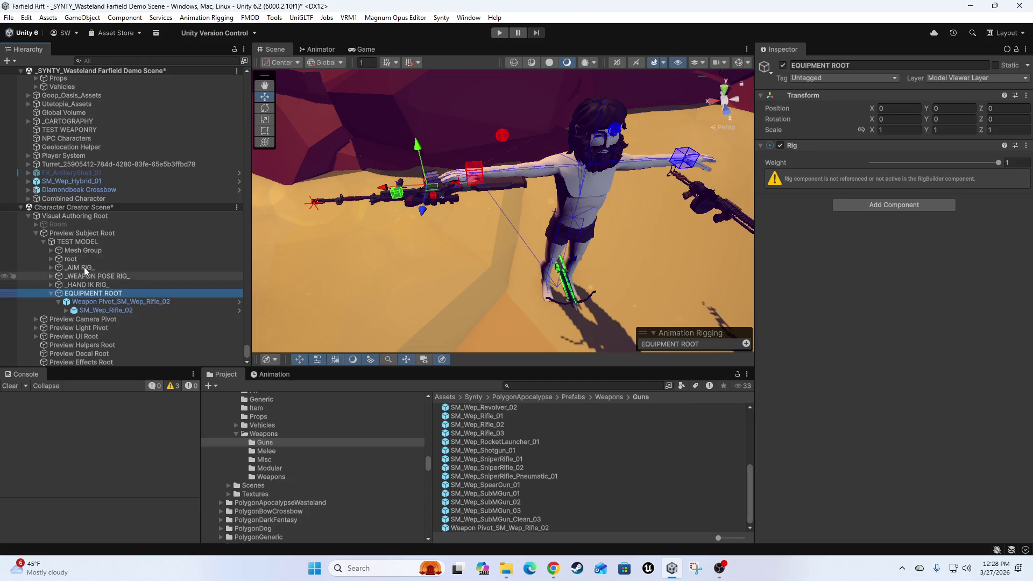
{"action": "left_click", "coordinate": [62, 239]}
{"action": "left_click", "coordinate": [1002, 491]}
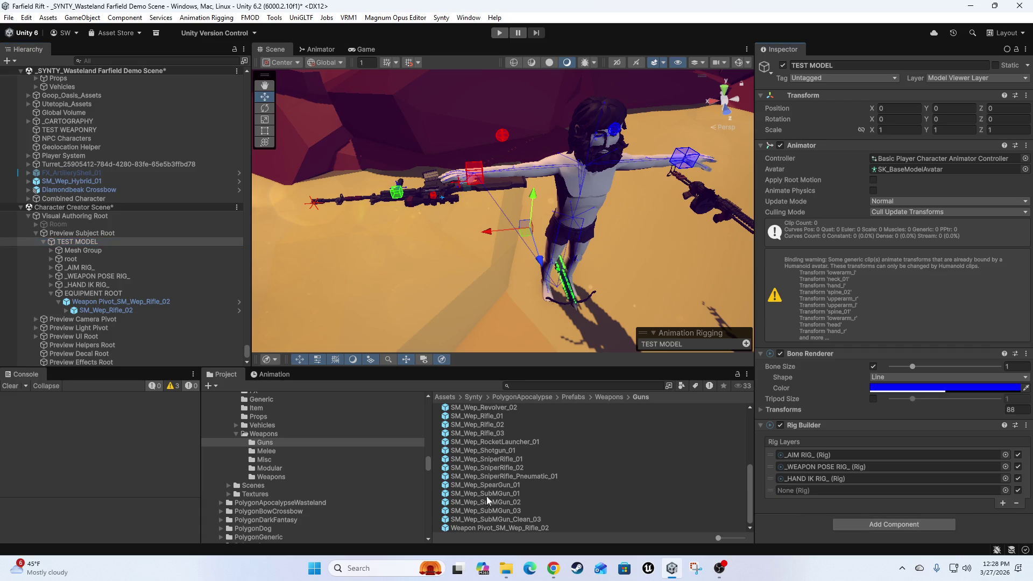
{"action": "left_click", "coordinate": [875, 491]}
{"action": "left_click_drag", "start_coordinate": [874, 495], "coordinate": [875, 492]}
{"action": "left_click_drag", "start_coordinate": [771, 490], "coordinate": [796, 478]}
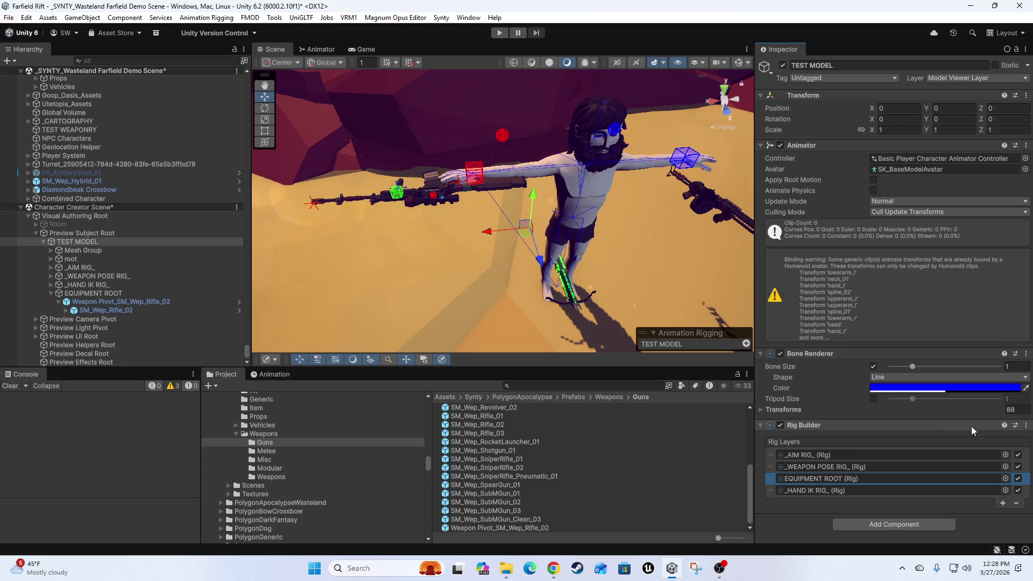
{"action": "mouse_move", "coordinate": [773, 478]}
{"action": "left_mouse_down"}
{"action": "mouse_move", "coordinate": [879, 525]}
{"action": "mouse_move", "coordinate": [793, 428]}
{"action": "mouse_move", "coordinate": [786, 469]}
{"action": "left_mouse_up"}
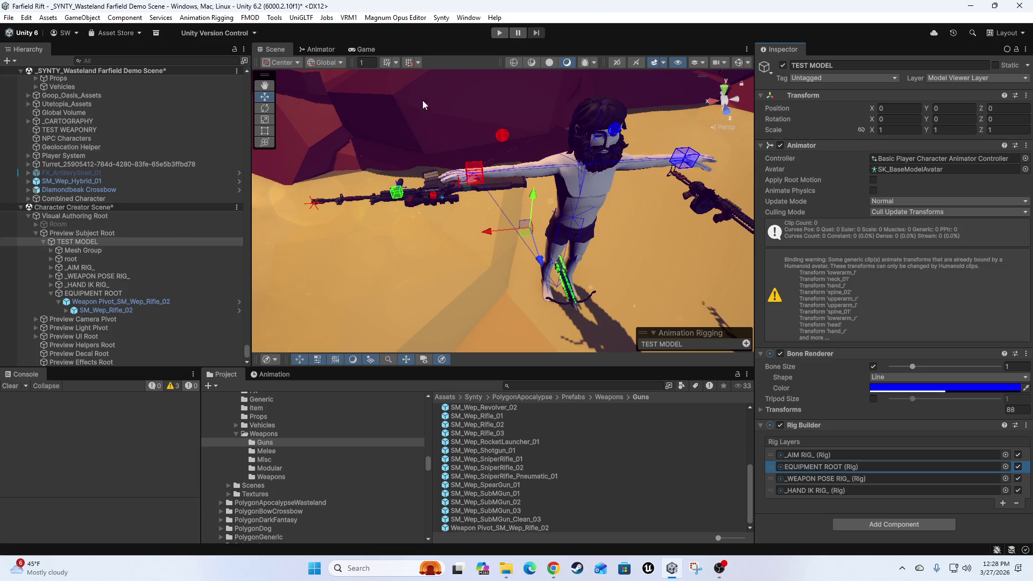
{"action": "left_click", "coordinate": [274, 375]}
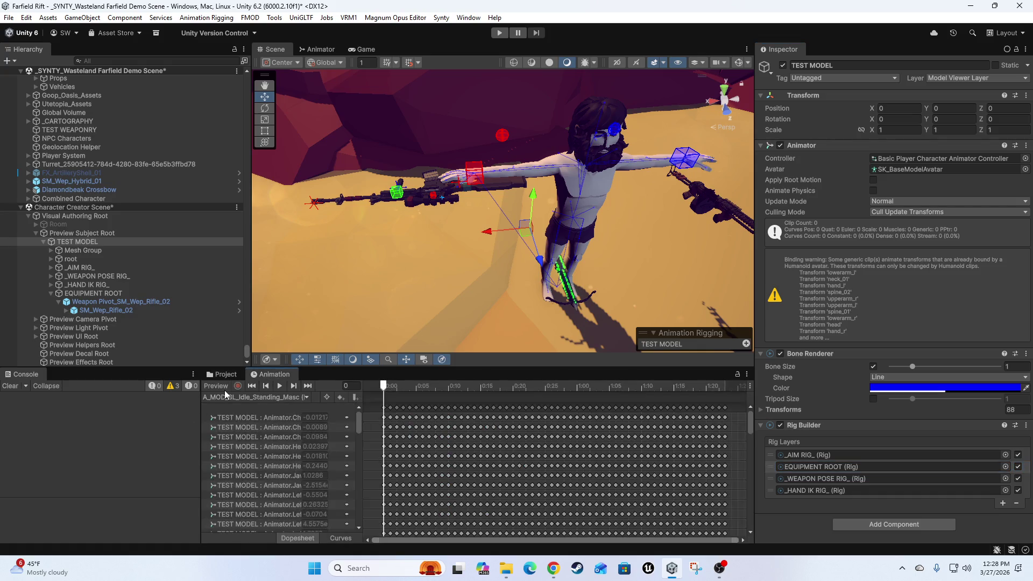
Preview the idle animation, pose the rifle, and blend the right hand toward Right Hand Grip.
{"action": "left_click", "coordinate": [219, 386]}
{"action": "scroll", "coordinate": [473, 247], "scroll_direction": "up", "scroll_amount": 5}
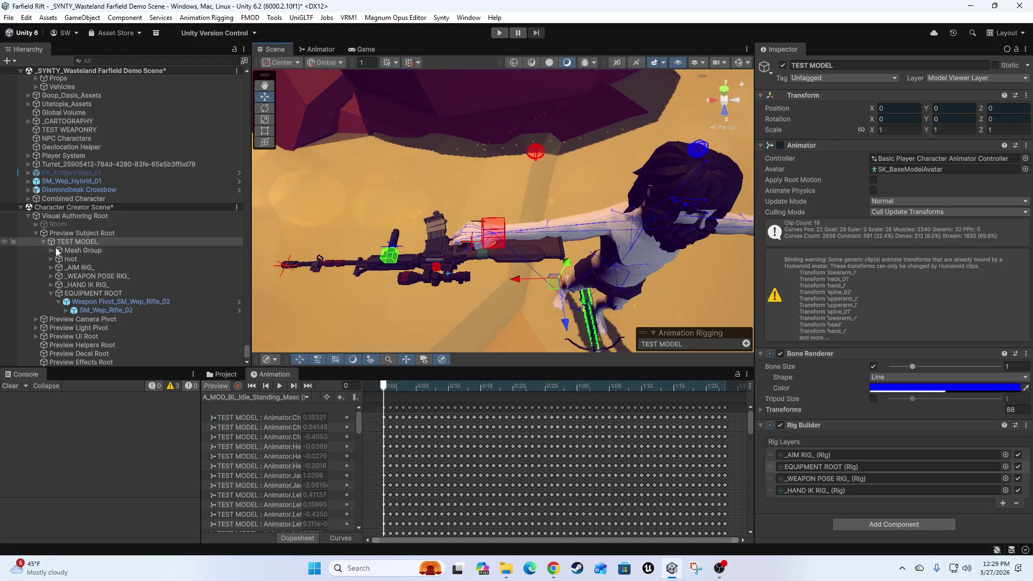
{"action": "left_click", "coordinate": [51, 276]}
{"action": "left_click", "coordinate": [89, 285]}
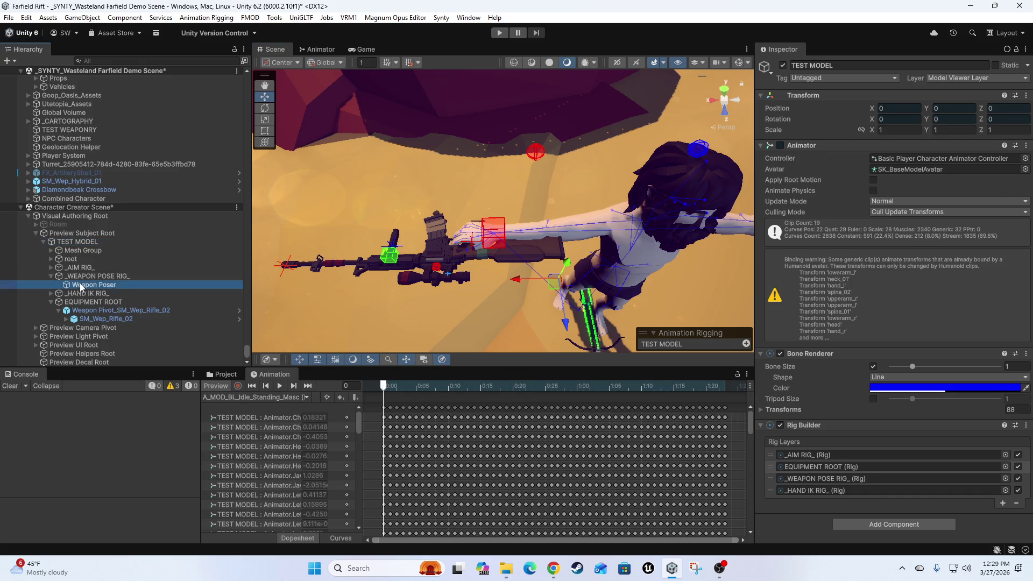
{"action": "mouse_move", "coordinate": [484, 246]}
{"action": "left_mouse_down"}
{"action": "mouse_move", "coordinate": [500, 257]}
{"action": "mouse_move", "coordinate": [491, 242]}
{"action": "mouse_move", "coordinate": [509, 238]}
{"action": "mouse_move", "coordinate": [499, 251]}
{"action": "left_mouse_up"}
{"action": "left_click", "coordinate": [491, 234]}
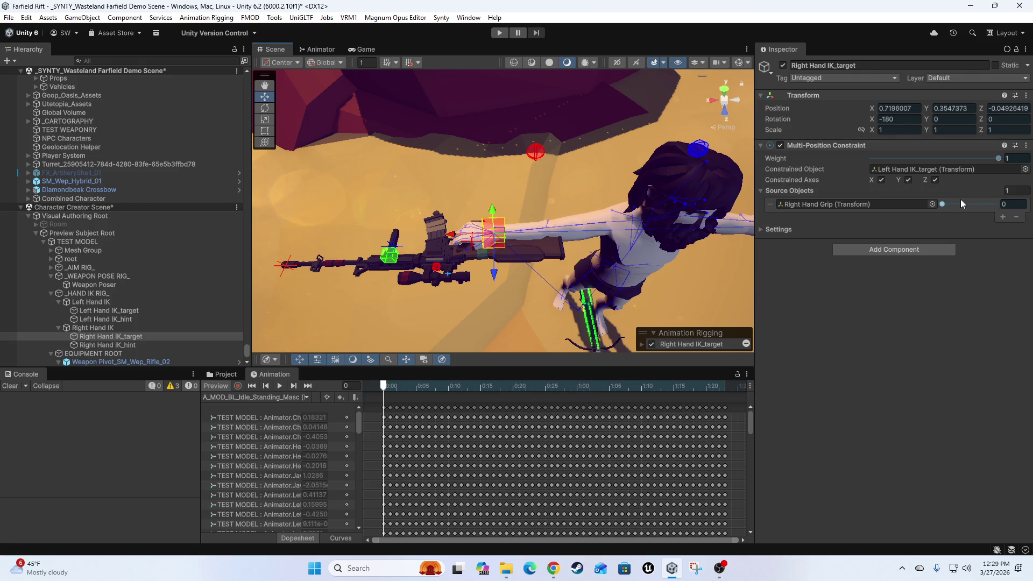
{"action": "mouse_move", "coordinate": [943, 204]}
{"action": "left_mouse_down"}
{"action": "mouse_move", "coordinate": [974, 209]}
{"action": "mouse_move", "coordinate": [931, 209]}
{"action": "left_mouse_up"}
{"action": "mouse_move", "coordinate": [537, 242]}
{"action": "left_mouse_down"}
{"action": "mouse_move", "coordinate": [447, 230]}
{"action": "mouse_move", "coordinate": [515, 211]}
{"action": "mouse_move", "coordinate": [502, 228]}
{"action": "left_mouse_up"}
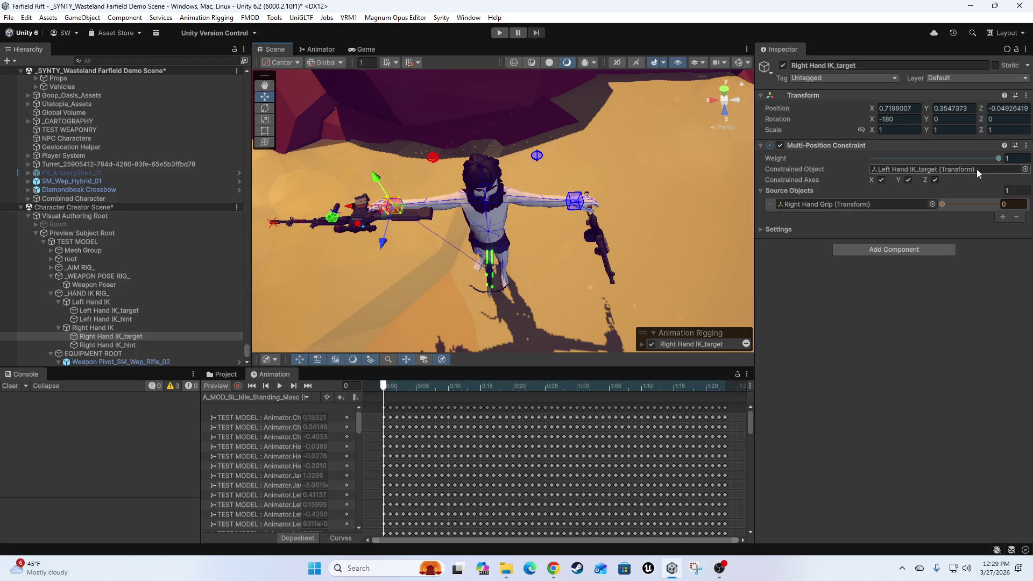
{"action": "mouse_move", "coordinate": [943, 203]}
{"action": "left_mouse_down"}
{"action": "mouse_move", "coordinate": [1011, 217]}
{"action": "mouse_move", "coordinate": [924, 218]}
{"action": "left_mouse_up"}
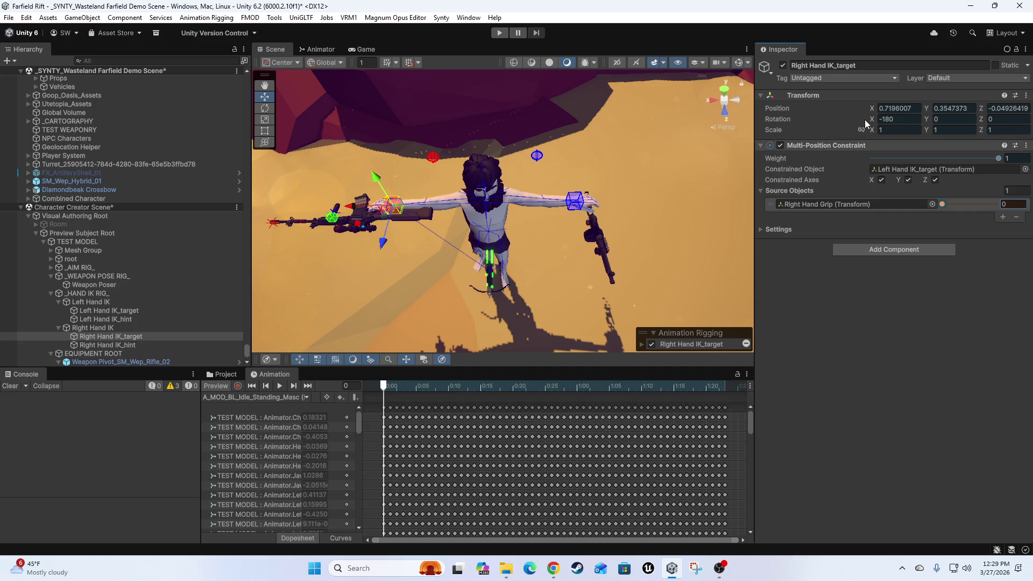
Expand the rifle's Rig Targets to show Underrail Mod, both hand grips, Muzzle and Aim.
{"action": "scroll", "coordinate": [147, 307], "scroll_direction": "down", "scroll_amount": 3}
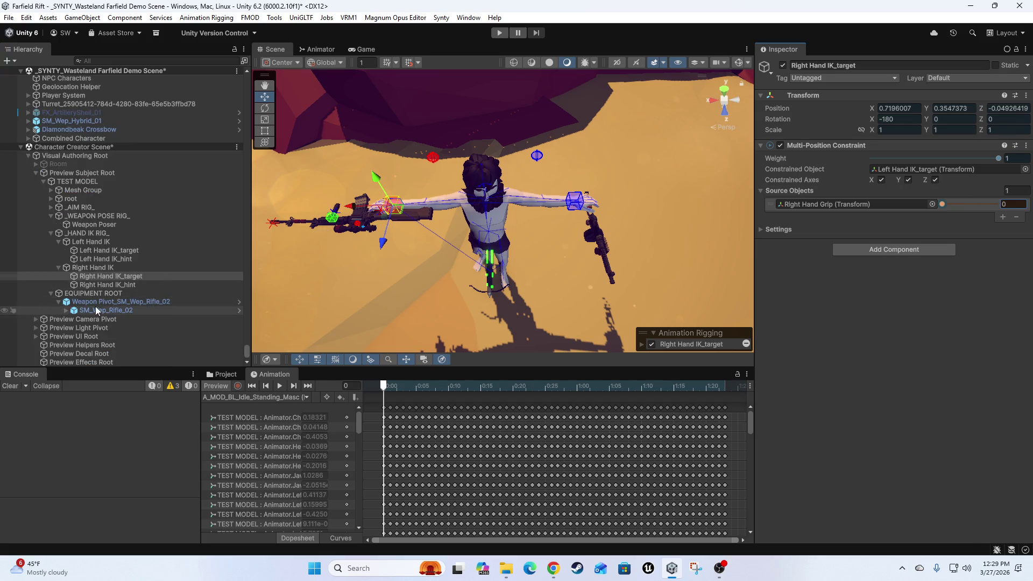
{"action": "left_click", "coordinate": [68, 311]}
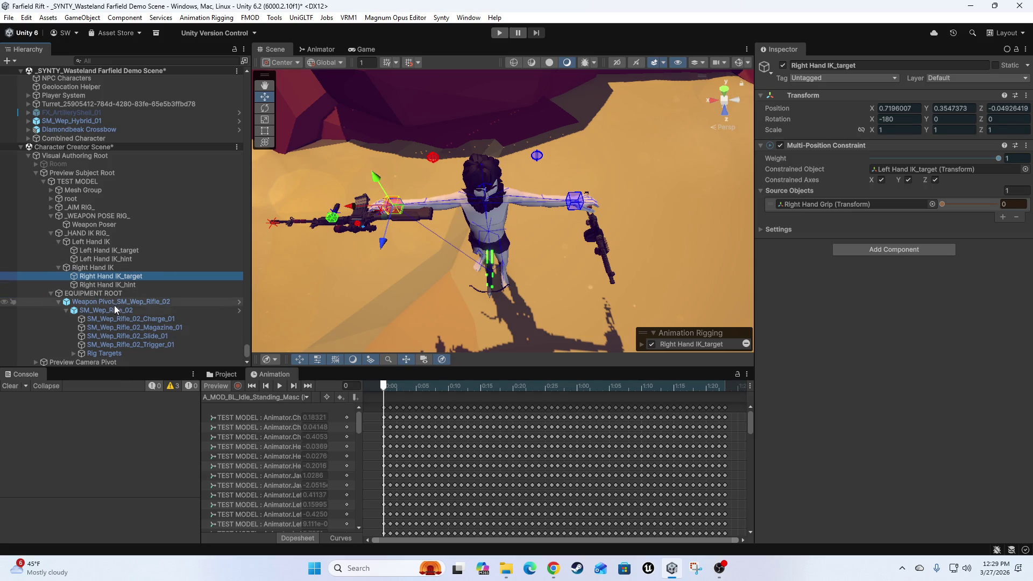
{"action": "scroll", "coordinate": [115, 310], "scroll_direction": "down", "scroll_amount": 2}
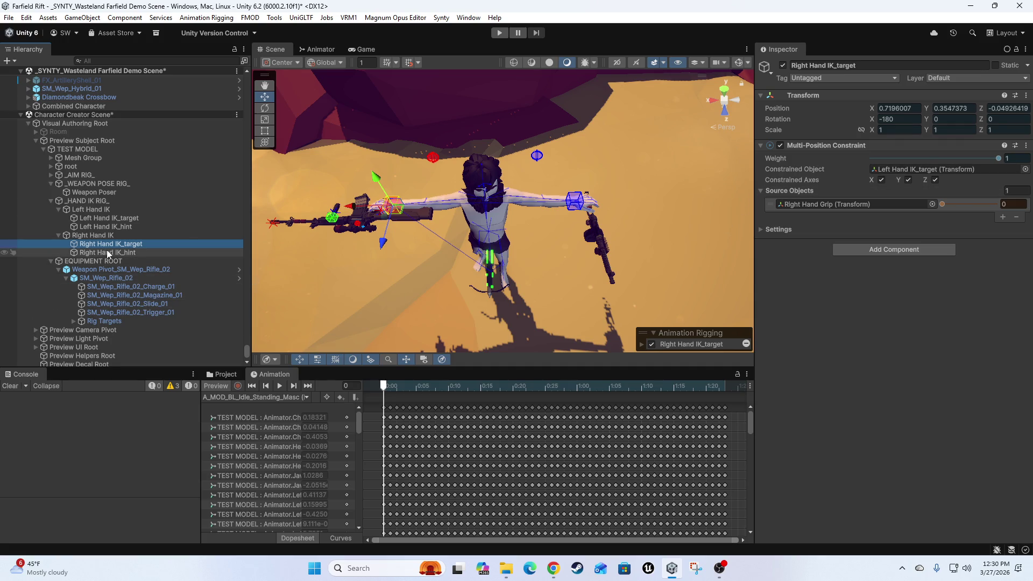
{"action": "left_click", "coordinate": [123, 219]}
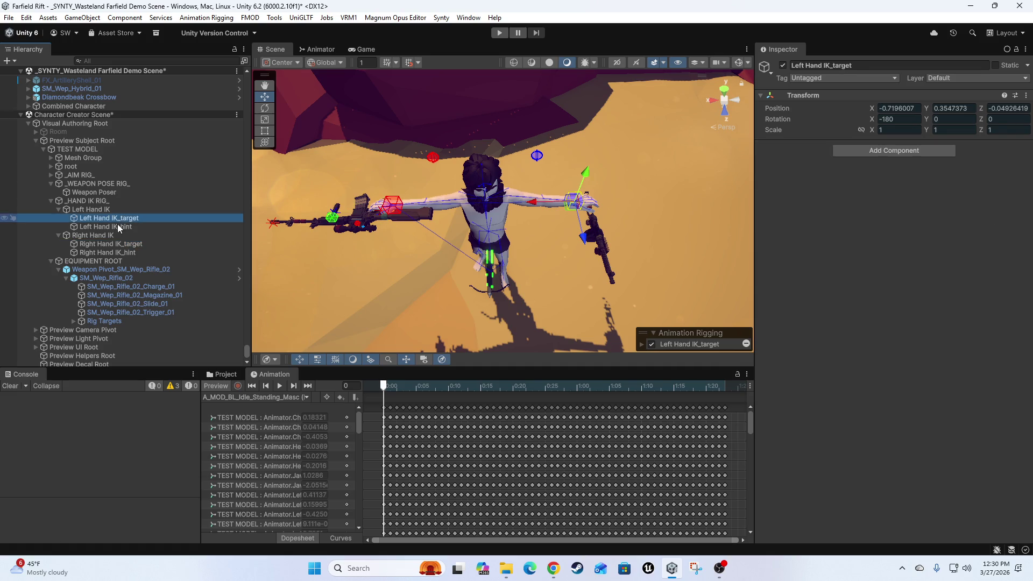
{"action": "left_click", "coordinate": [118, 227]}
{"action": "left_click", "coordinate": [107, 245]}
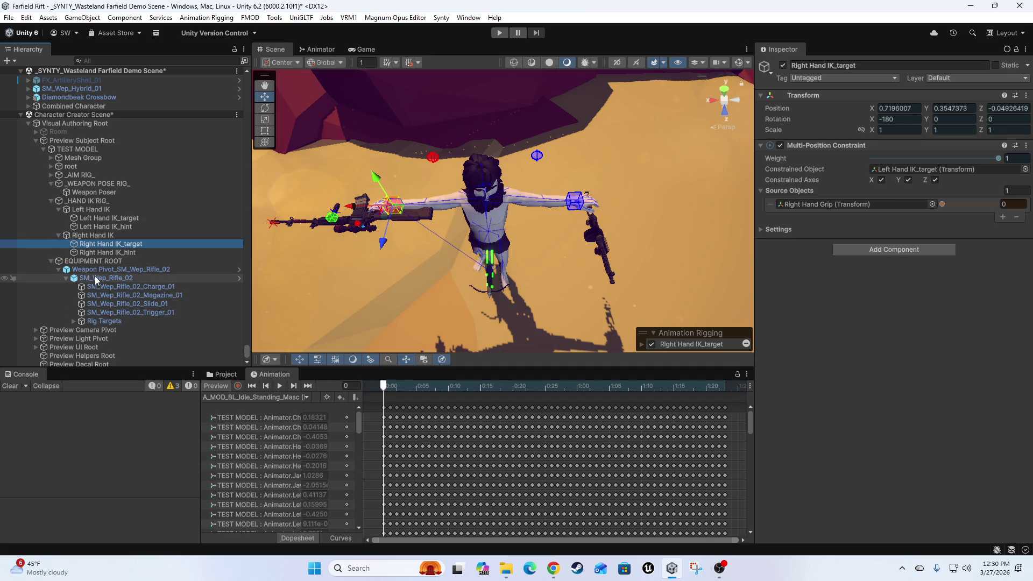
{"action": "left_click", "coordinate": [74, 321]}
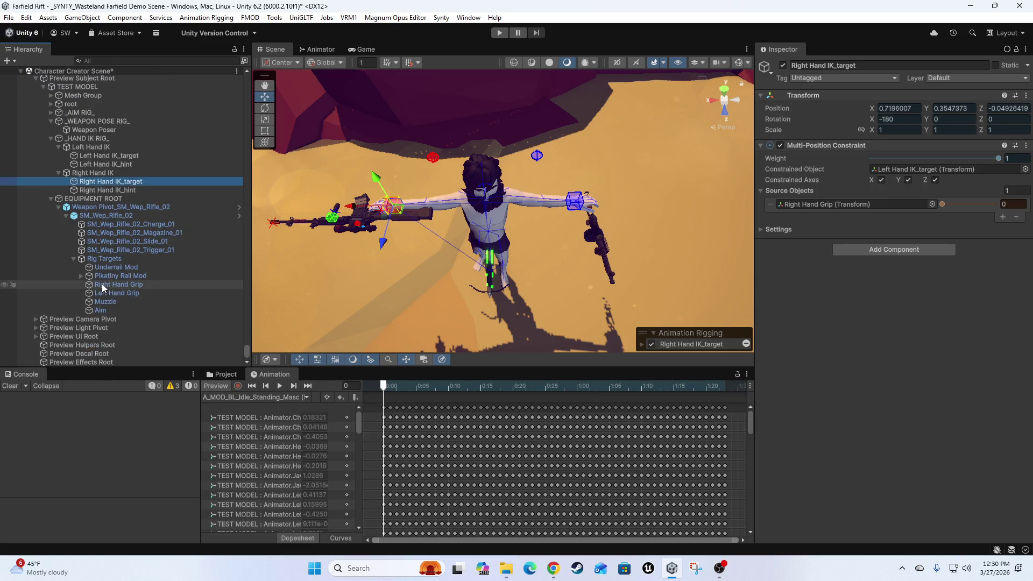
Make Right Hand IK_target the constrained object of its own Multi-Position Constraint.
{"action": "left_click", "coordinate": [103, 288]}
{"action": "mouse_move", "coordinate": [102, 286]}
{"action": "left_mouse_down"}
{"action": "mouse_move", "coordinate": [919, 249]}
{"action": "mouse_move", "coordinate": [926, 174]}
{"action": "left_mouse_up"}
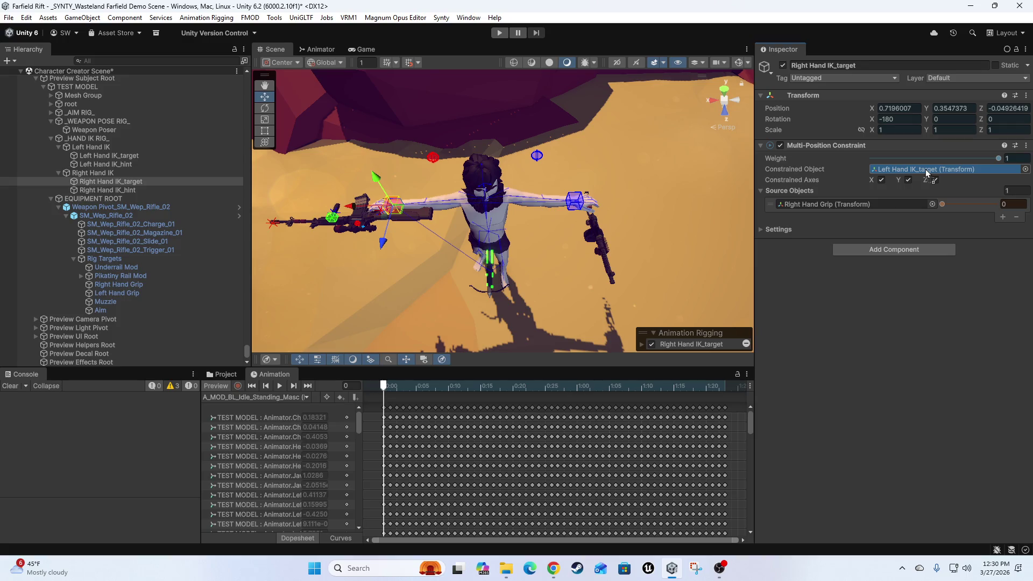
{"action": "mouse_move", "coordinate": [922, 173]}
{"action": "left_mouse_down"}
{"action": "mouse_move", "coordinate": [855, 182]}
{"action": "mouse_move", "coordinate": [822, 203]}
{"action": "mouse_move", "coordinate": [825, 215]}
{"action": "mouse_move", "coordinate": [880, 170]}
{"action": "left_mouse_up"}
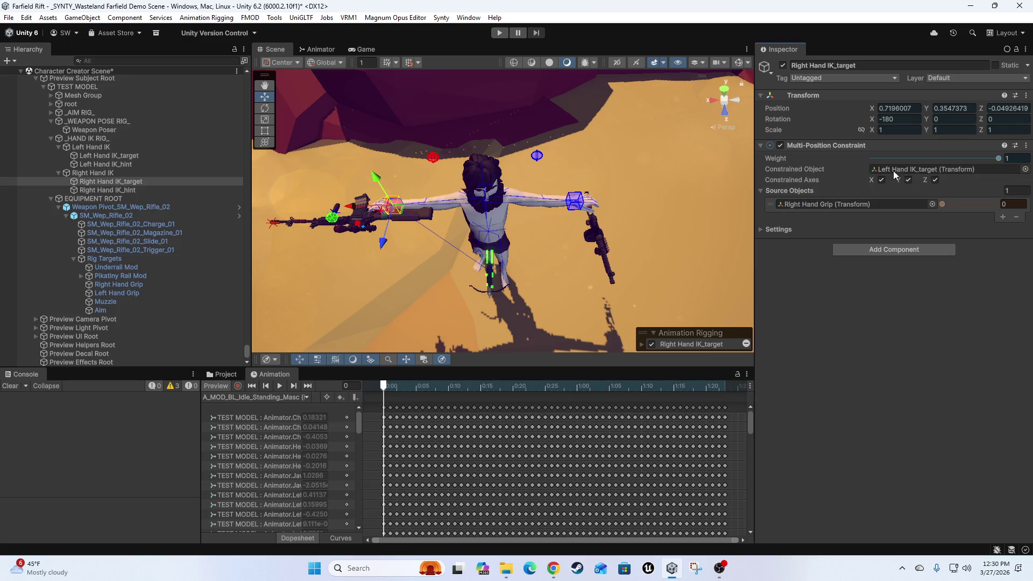
{"action": "left_click", "coordinate": [97, 183]}
{"action": "mouse_move", "coordinate": [97, 184]}
{"action": "left_mouse_down"}
{"action": "mouse_move", "coordinate": [430, 186]}
{"action": "mouse_move", "coordinate": [921, 168]}
{"action": "left_mouse_up"}
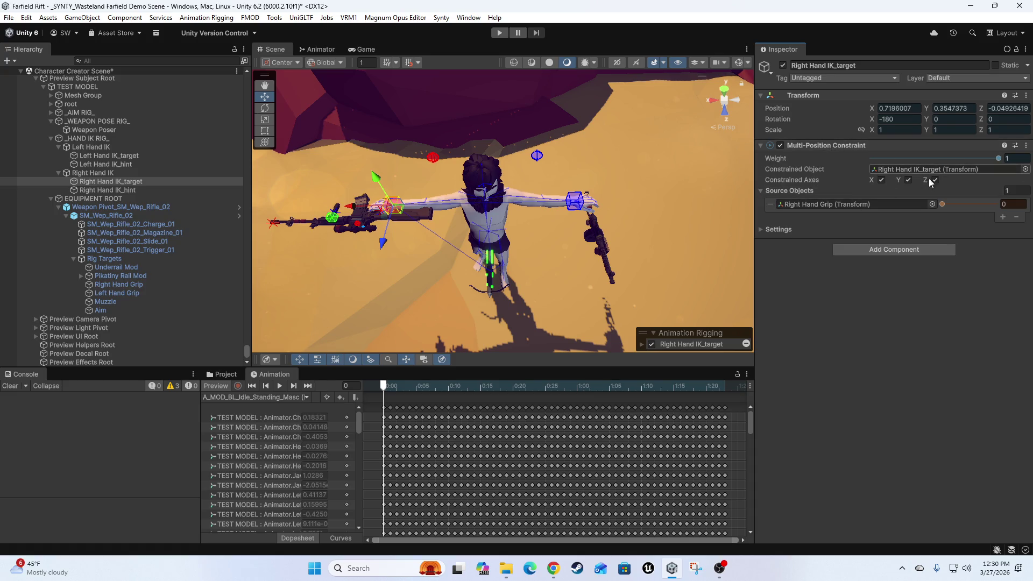
Set the Right Hand Grip source weight to 1.
{"action": "left_click_drag", "start_coordinate": [943, 204], "coordinate": [962, 204]}
{"action": "key", "text": "ctrl+z"}
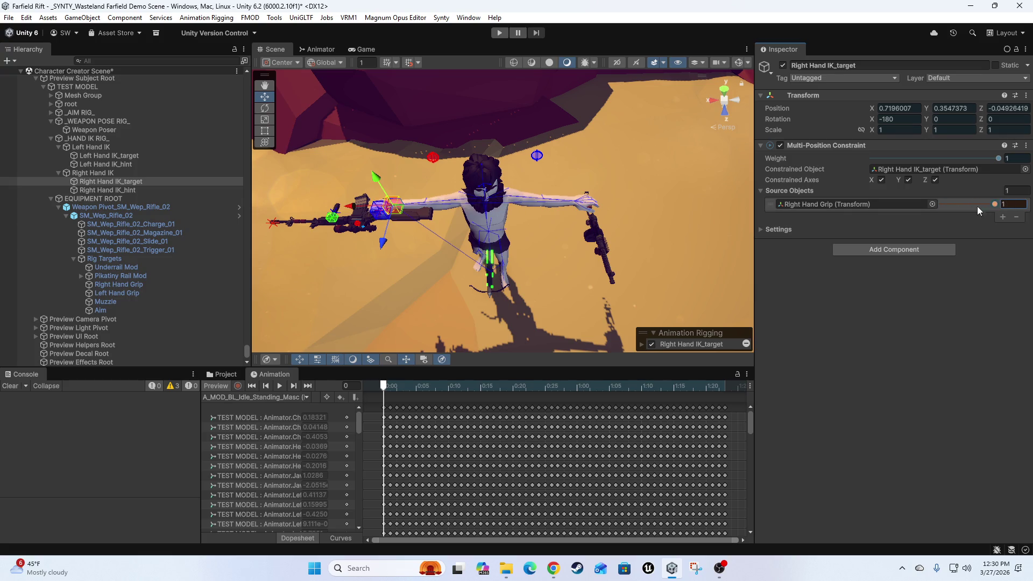
{"action": "left_click", "coordinate": [224, 386]}
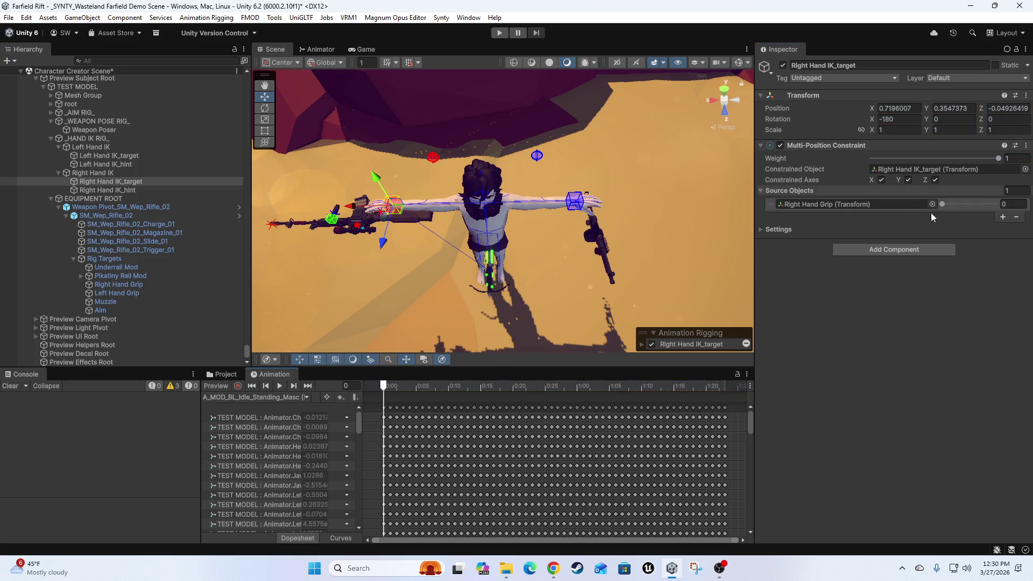
{"action": "left_click_drag", "start_coordinate": [941, 204], "coordinate": [995, 204]}
{"action": "left_click", "coordinate": [911, 169]}
{"action": "left_click", "coordinate": [846, 206]}
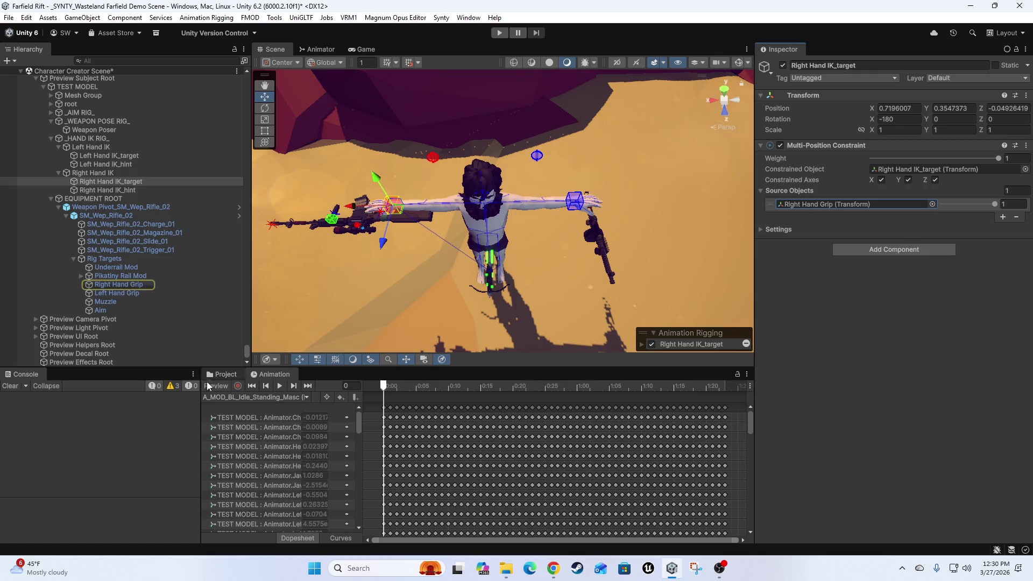
{"action": "left_click", "coordinate": [995, 204]}
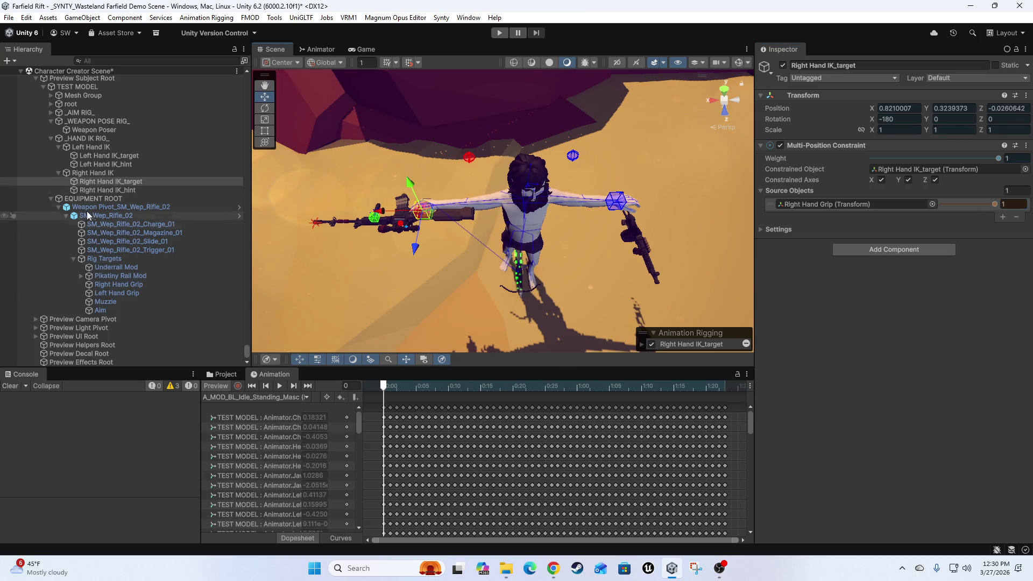
Inspect Weapon Poser, undo a trial rifle move, and select the left hand IK target.
{"action": "left_click", "coordinate": [100, 129]}
{"action": "left_click_drag", "start_coordinate": [430, 226], "coordinate": [420, 216]}
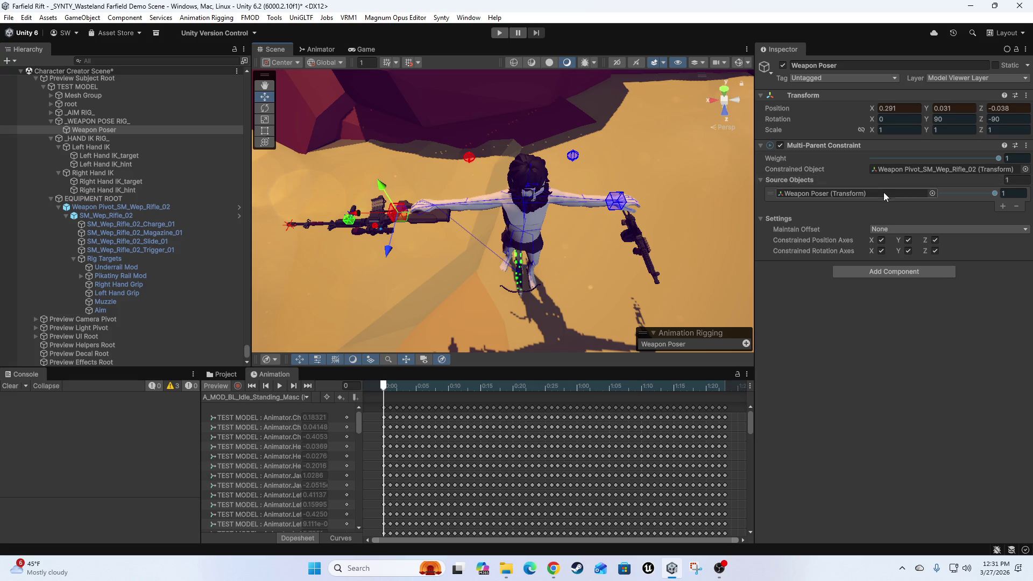
{"action": "key", "text": "ctrl+z"}
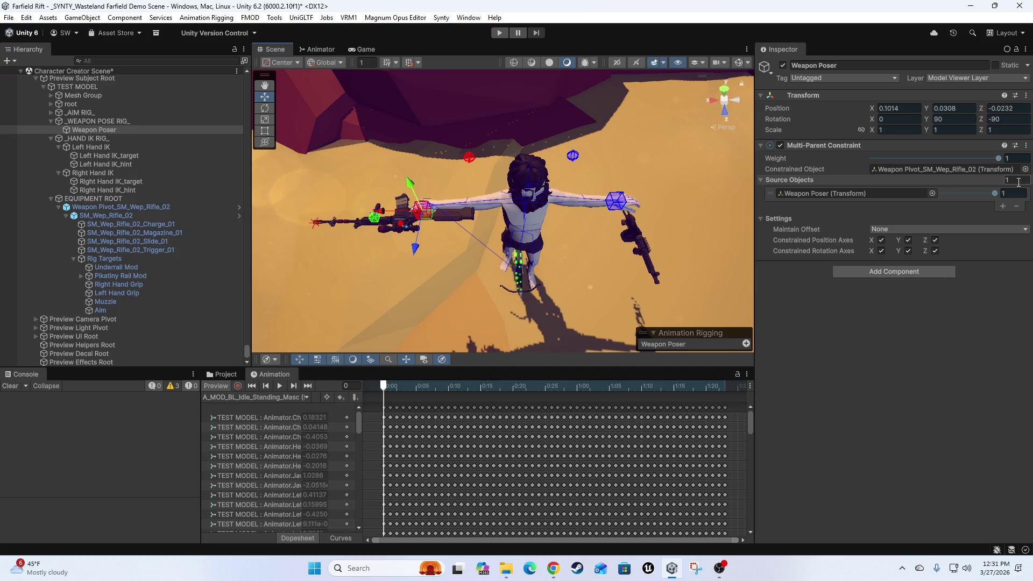
{"action": "scroll", "coordinate": [630, 205], "scroll_direction": "up", "scroll_amount": 1}
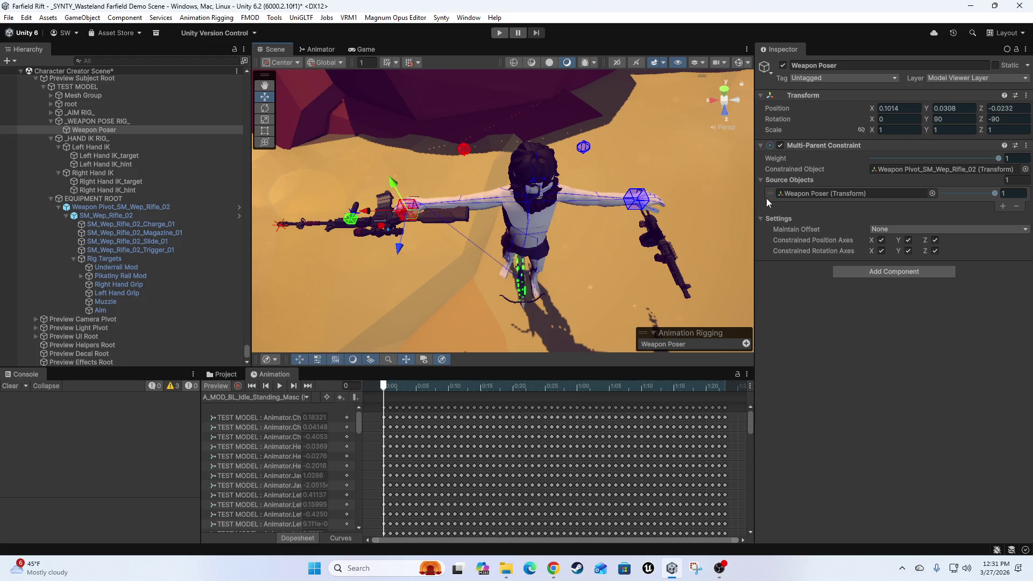
{"action": "left_click", "coordinate": [641, 197]}
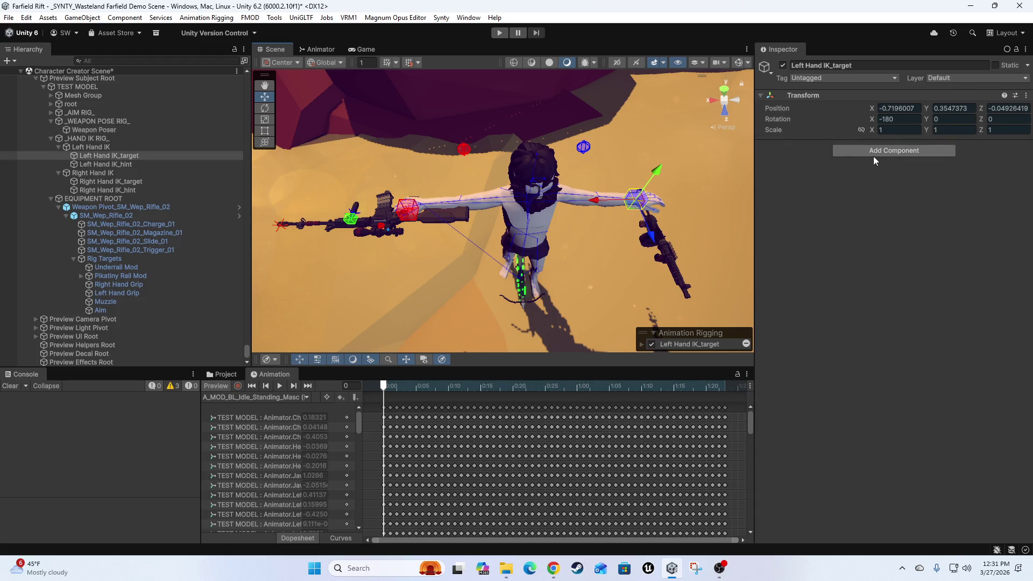
Select Right Hand IK_target on the rifle and remove its Multi-Position Constraint.
{"action": "left_click", "coordinate": [868, 150]}
{"action": "left_click", "coordinate": [195, 385]}
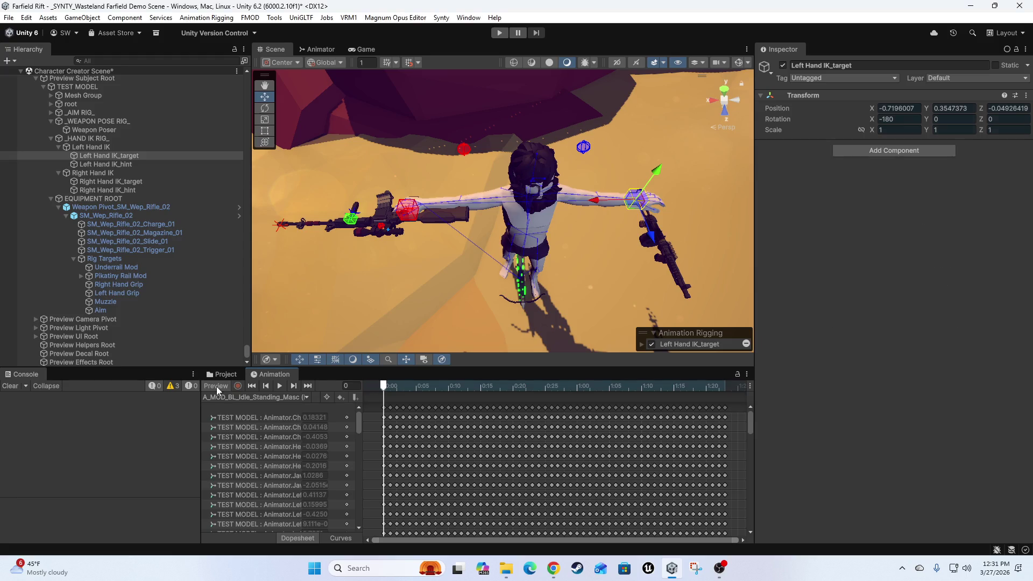
{"action": "left_click", "coordinate": [873, 151]}
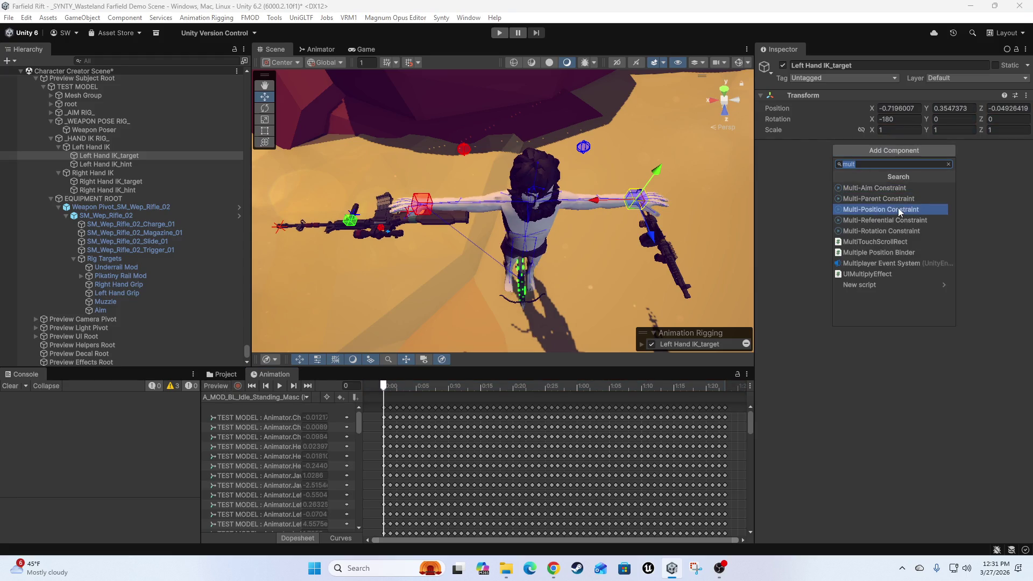
{"action": "left_click", "coordinate": [422, 204]}
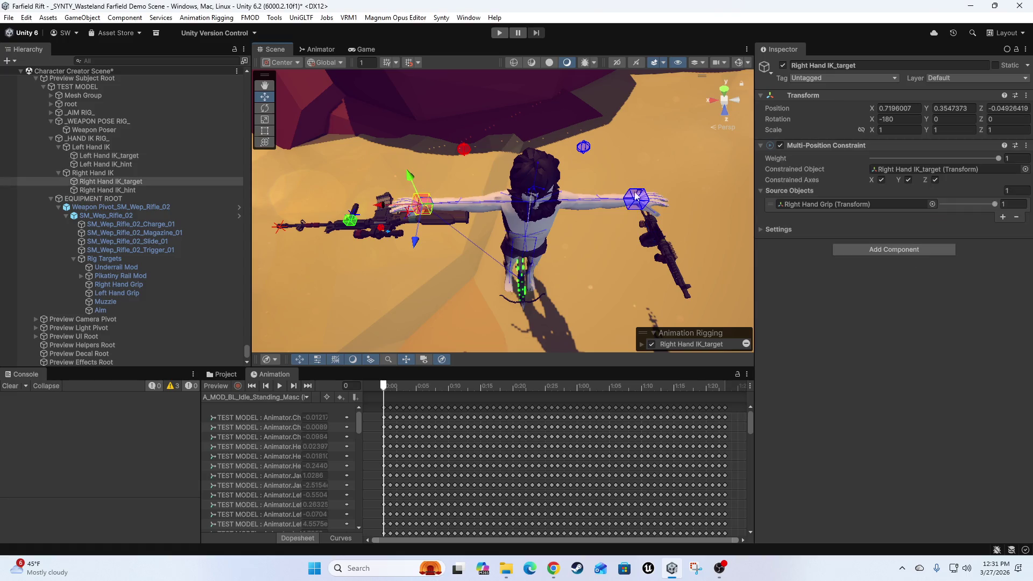
{"action": "right_click", "coordinate": [835, 154]}
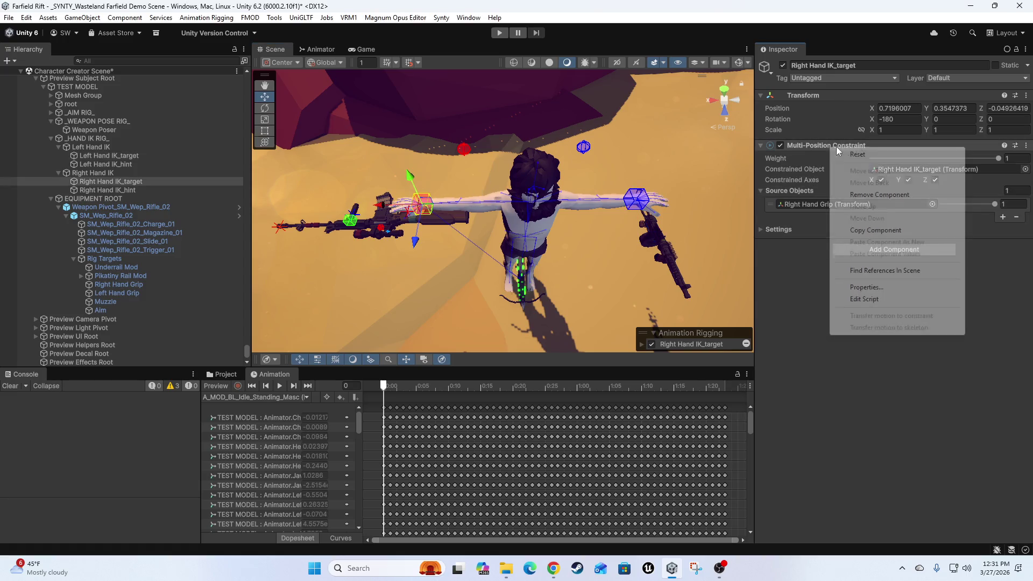
{"action": "left_click", "coordinate": [884, 196]}
Add a Multi-Parent Constraint on Right Hand IK_target with Right Hand Grip as source, then preview the grip.
{"action": "left_click", "coordinate": [879, 156]}
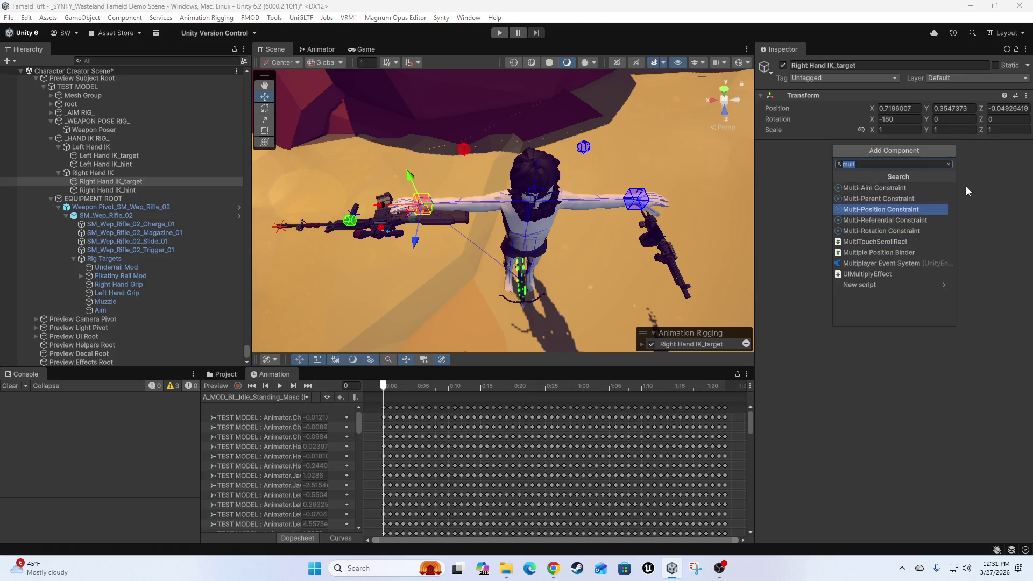
{"action": "left_click", "coordinate": [887, 198]}
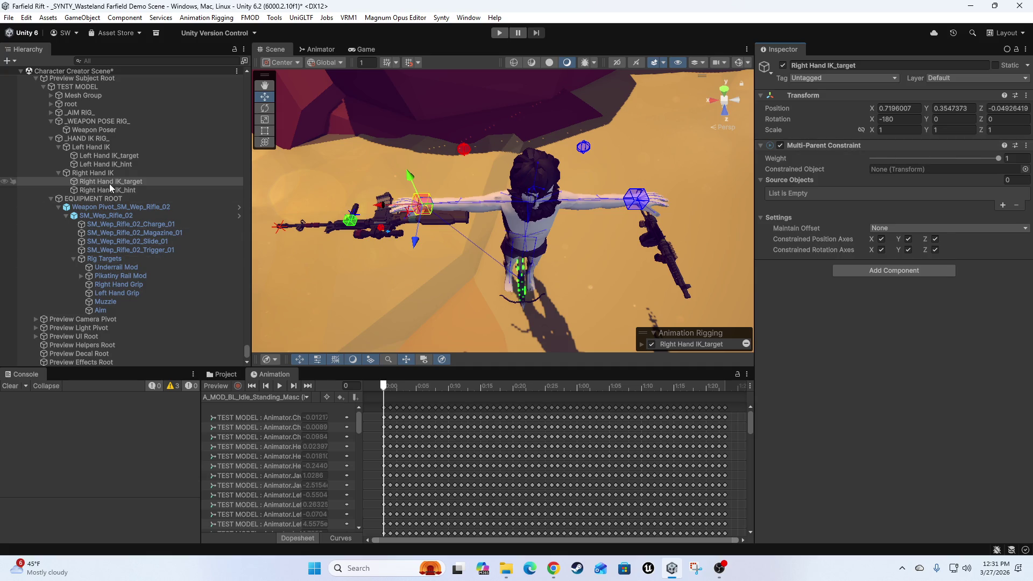
{"action": "left_click_drag", "start_coordinate": [106, 187], "coordinate": [955, 170]}
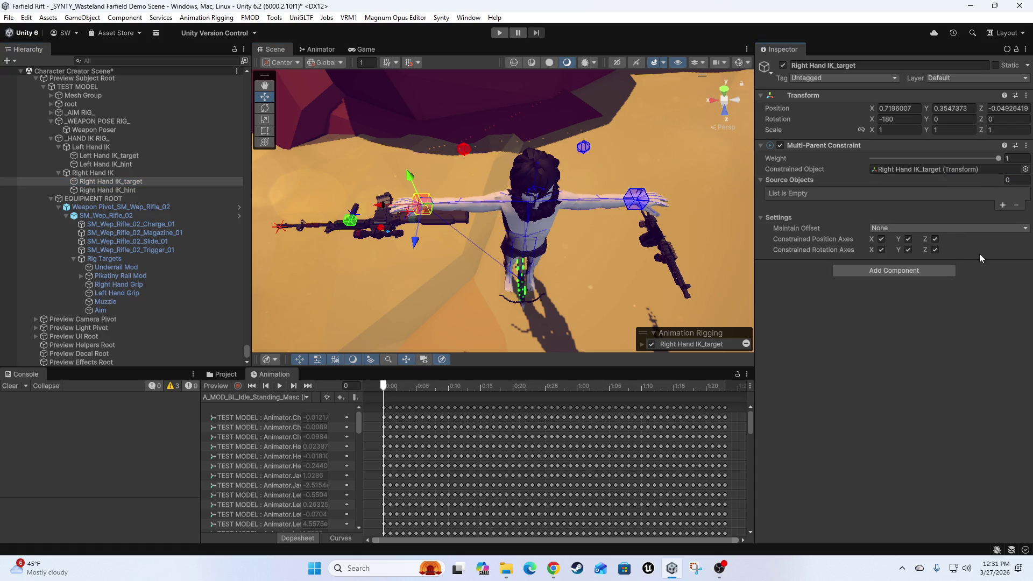
{"action": "left_click", "coordinate": [1002, 207]}
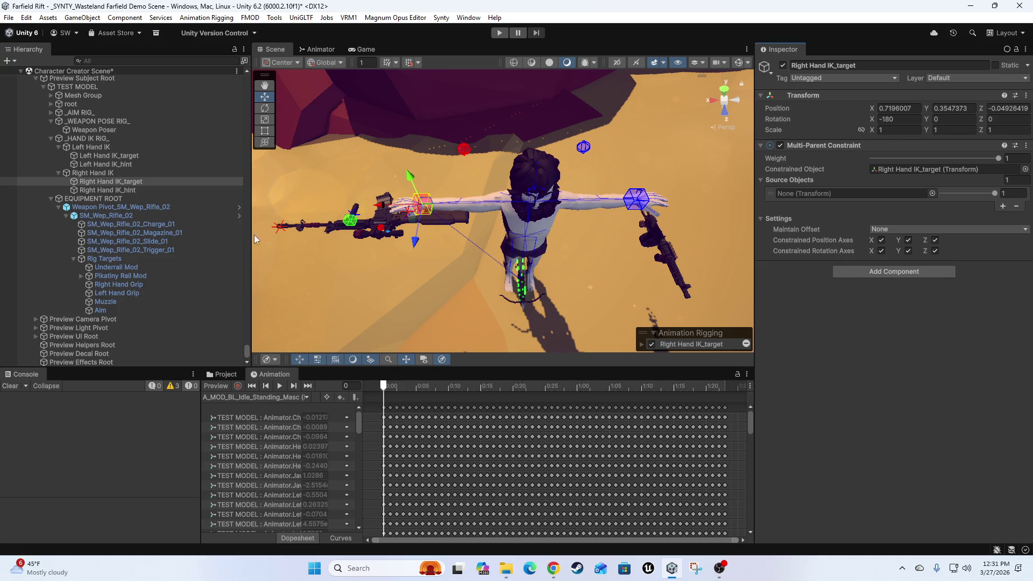
{"action": "left_click_drag", "start_coordinate": [110, 289], "coordinate": [861, 195]}
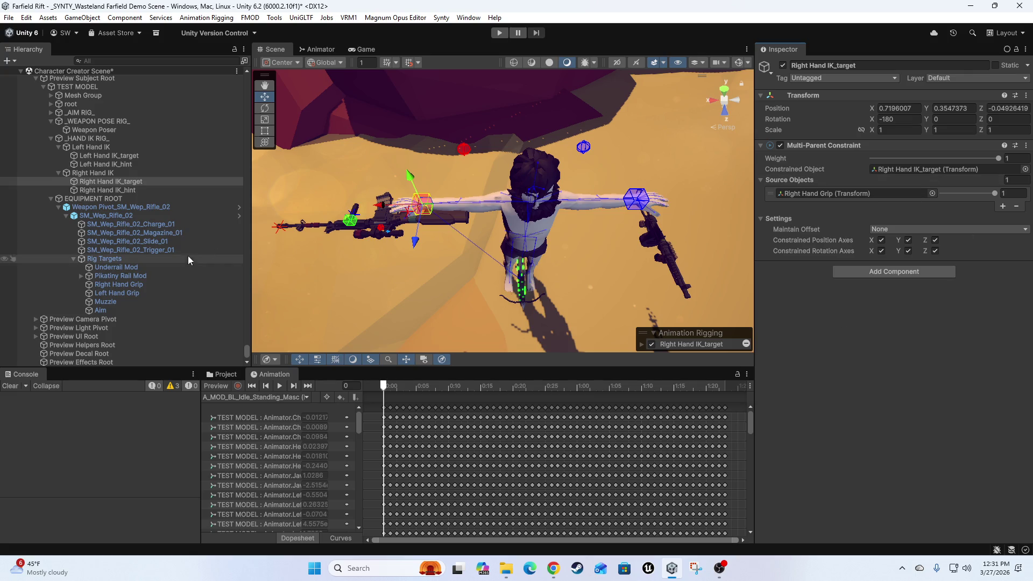
{"action": "left_click", "coordinate": [214, 386]}
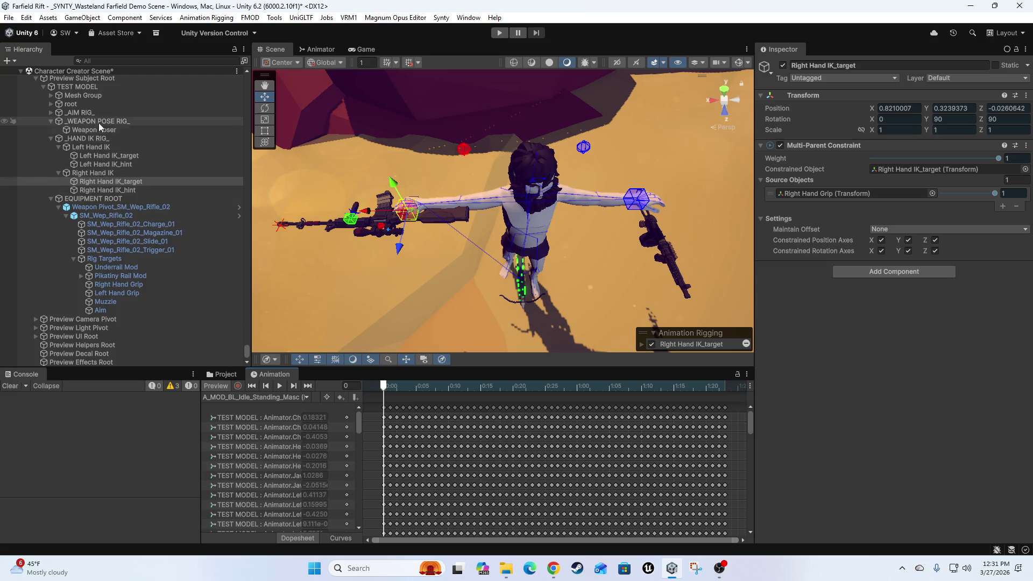
{"action": "left_click", "coordinate": [94, 129]}
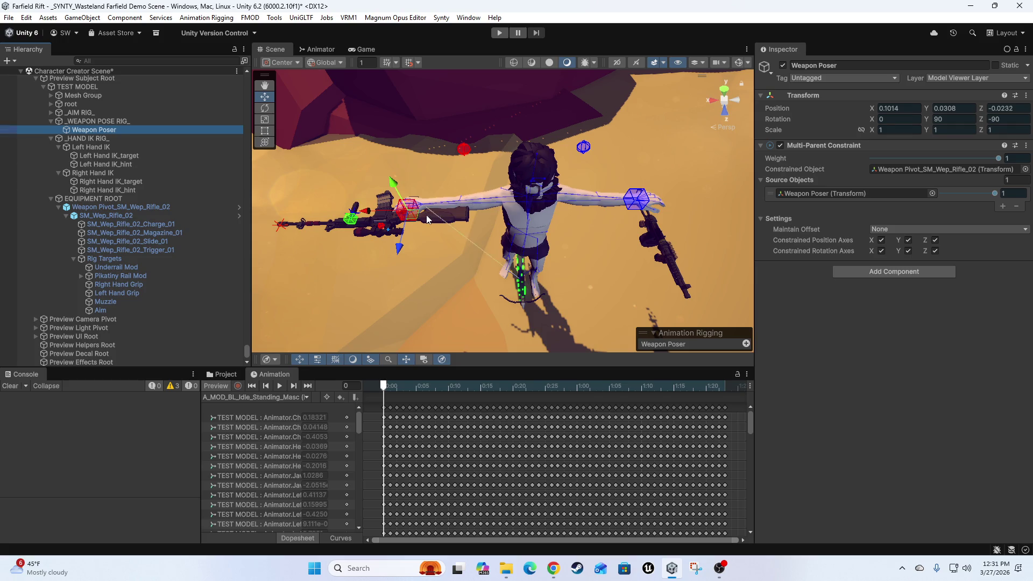
Nudge the rifle's pose target, then move _WEAPON POSE RIG_ to the top of TEST MODEL's Rig Layers.
{"action": "mouse_move", "coordinate": [412, 216]}
{"action": "left_mouse_down"}
{"action": "mouse_move", "coordinate": [422, 195]}
{"action": "mouse_move", "coordinate": [496, 197]}
{"action": "mouse_move", "coordinate": [494, 221]}
{"action": "left_mouse_up"}
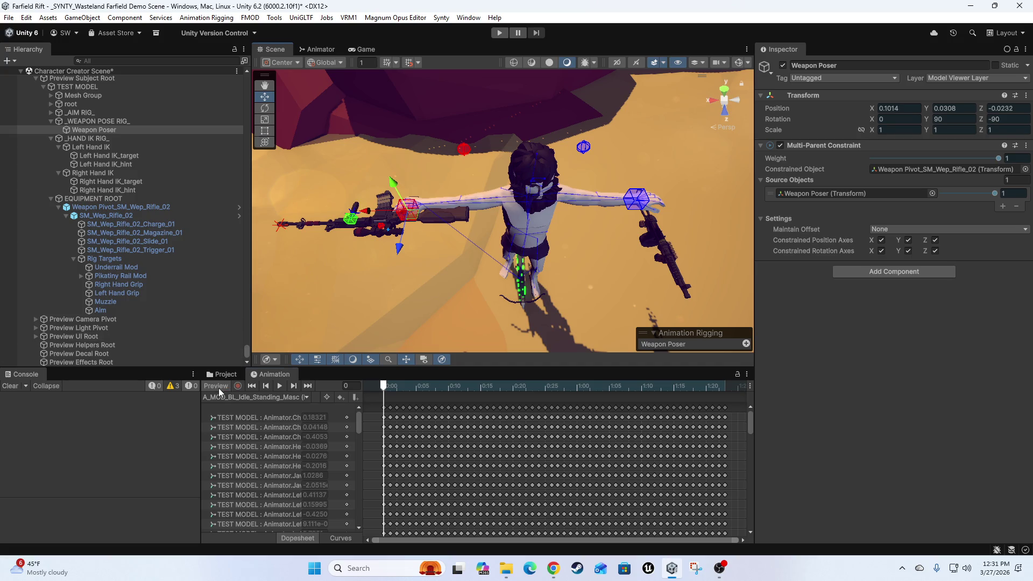
{"action": "left_click", "coordinate": [217, 386]}
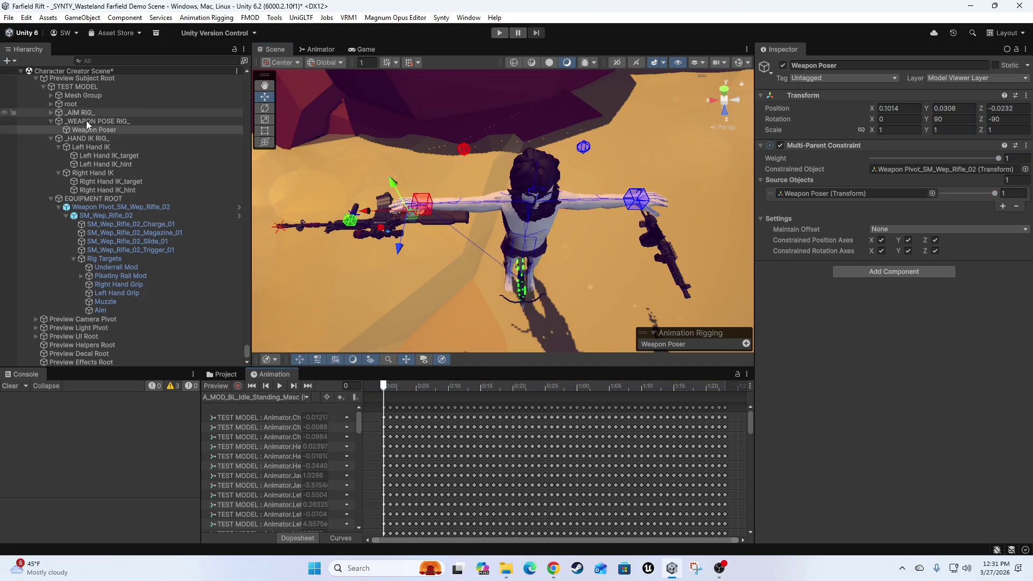
{"action": "left_click", "coordinate": [77, 87]}
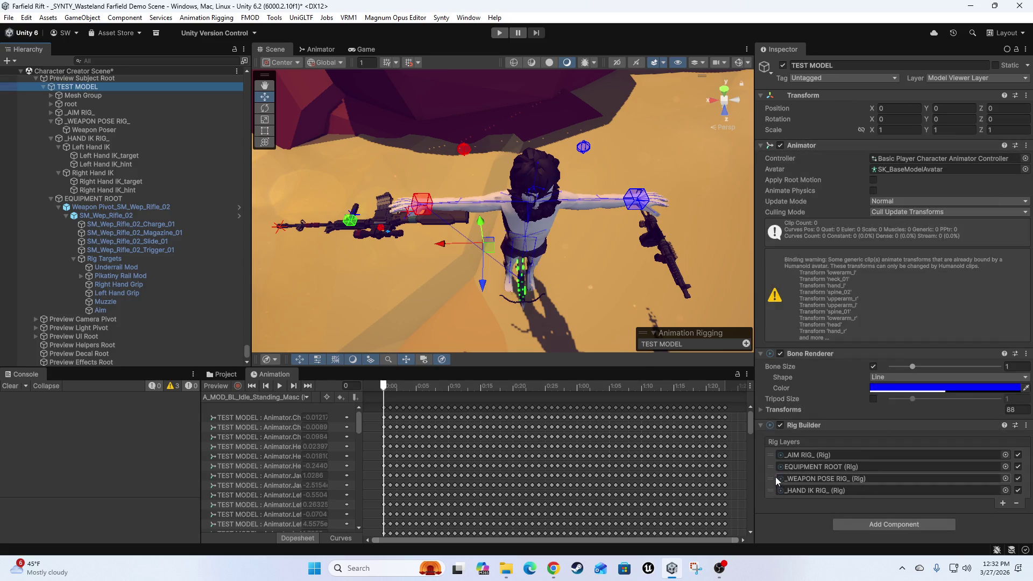
{"action": "mouse_move", "coordinate": [774, 468]}
{"action": "left_mouse_down"}
{"action": "mouse_move", "coordinate": [774, 480]}
{"action": "mouse_move", "coordinate": [769, 455]}
{"action": "left_mouse_up"}
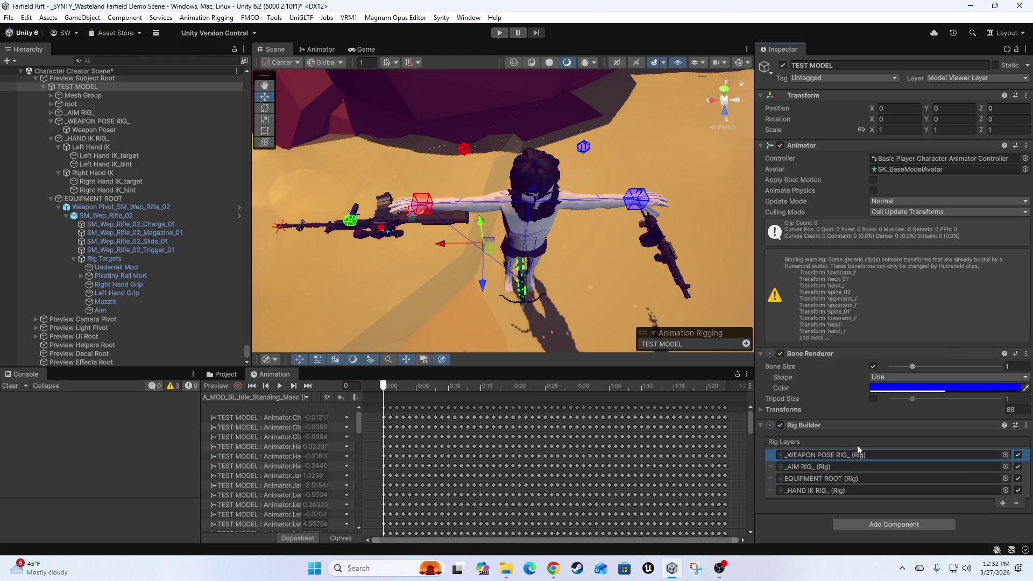
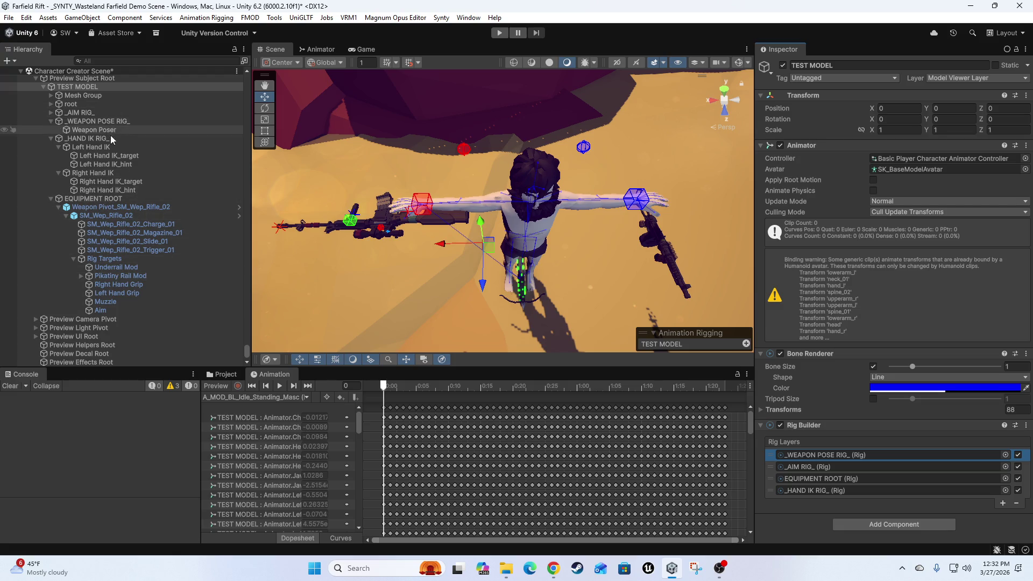
Inspect Weapon Pivot, SM_Wep_Rifle_02 and the EQUIPMENT ROOT rig in the Hierarchy.
{"action": "left_click", "coordinate": [103, 207]}
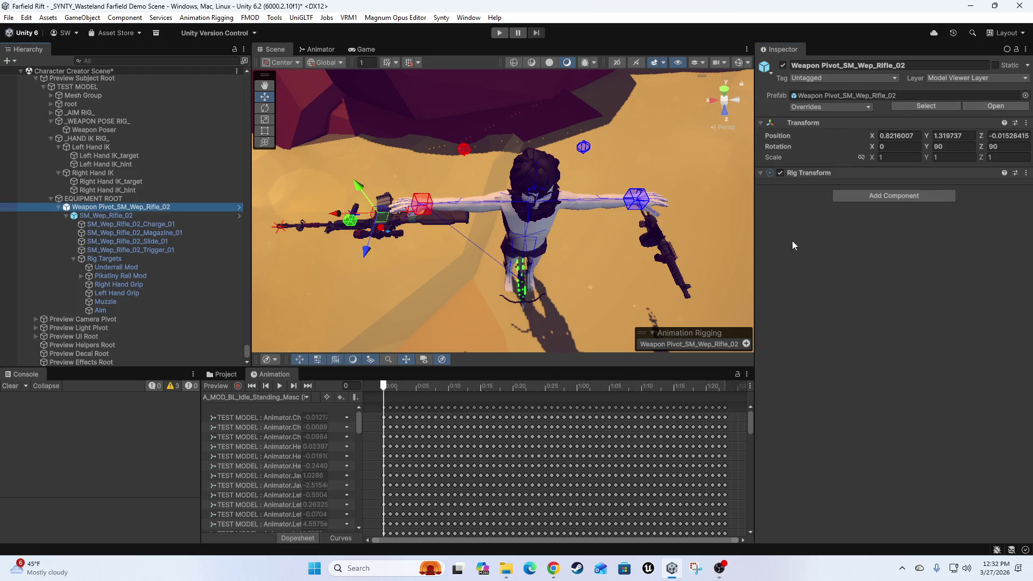
{"action": "left_click", "coordinate": [132, 215]}
{"action": "left_click", "coordinate": [95, 199]}
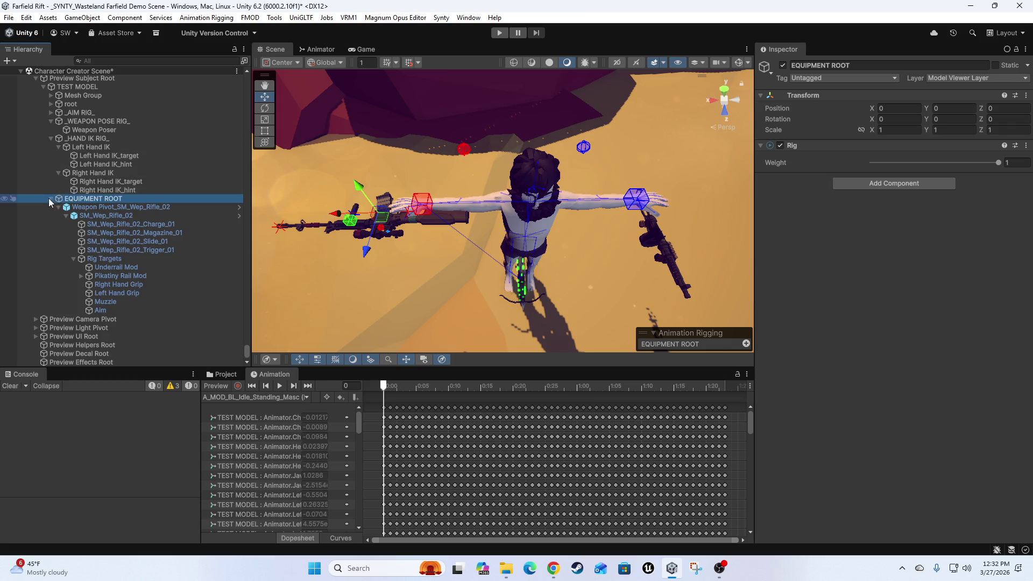
Check the Right Hand IK constraint: upperarm_r, lowerarm_r, hand_r with Right Hand IK_target and hint.
{"action": "left_click", "coordinate": [89, 173]}
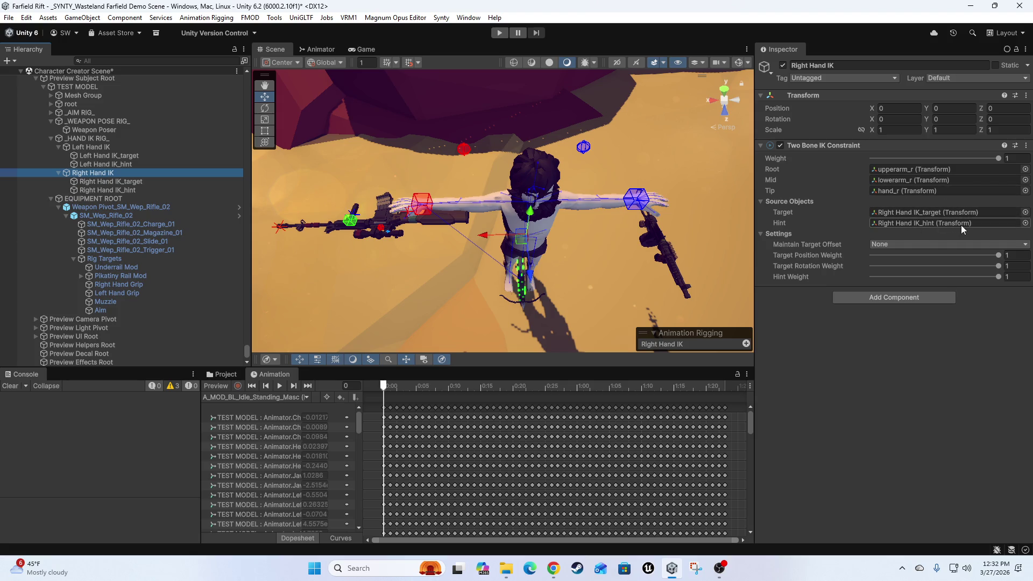
{"action": "left_click", "coordinate": [905, 212]}
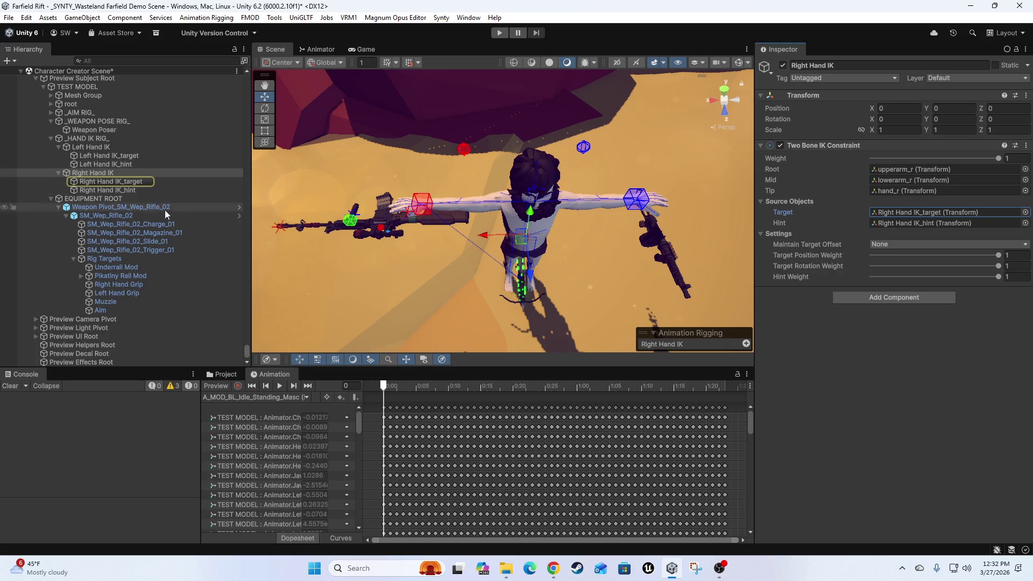
{"action": "scroll", "coordinate": [165, 213], "scroll_direction": "up", "scroll_amount": 3}
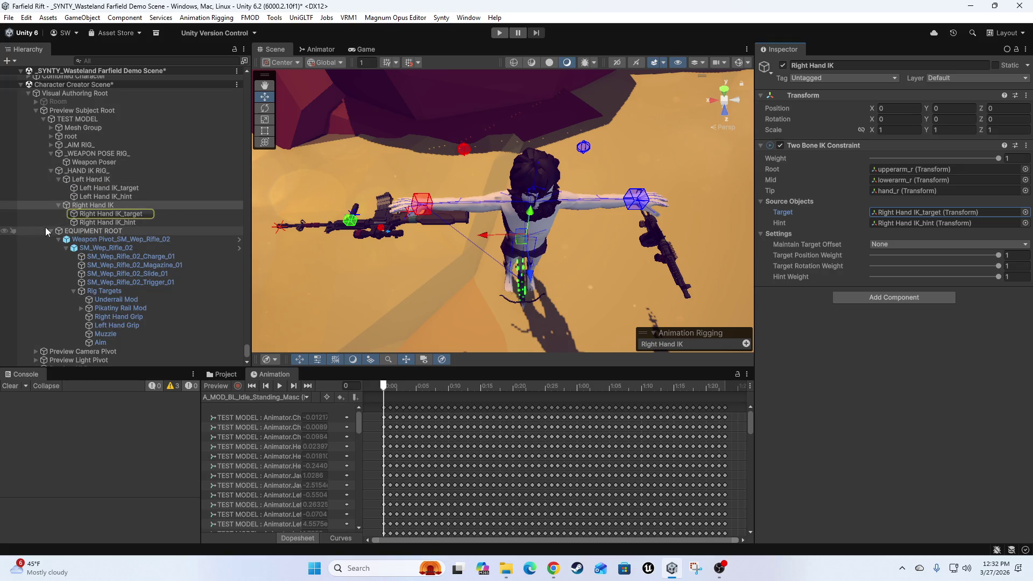
{"action": "left_click", "coordinate": [106, 205]}
{"action": "left_click", "coordinate": [216, 386]}
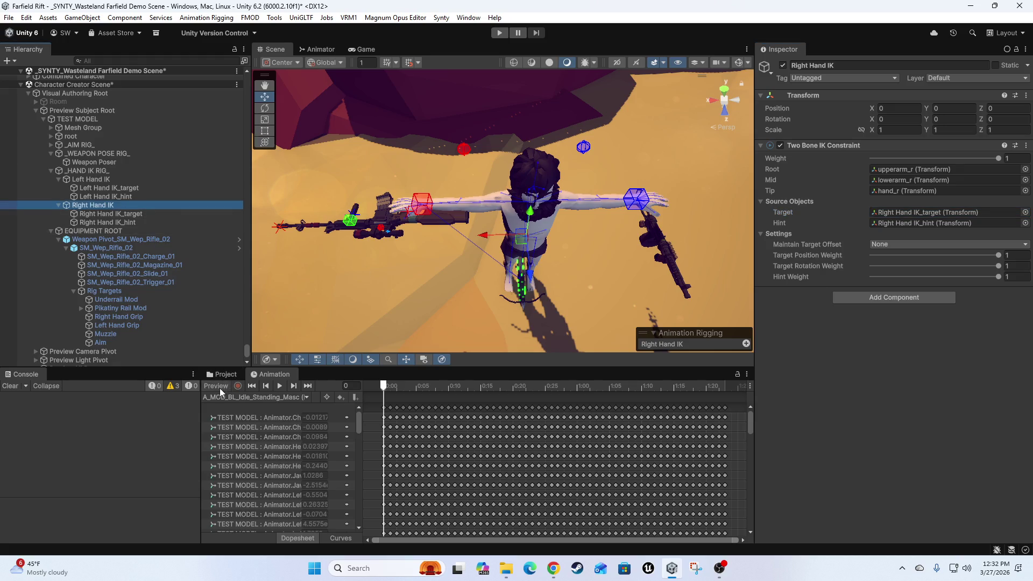
Make SM_Wep_Rifle_02 the Multi-Parent Constraint source of Right Hand IK_target, replacing Right Hand Grip.
{"action": "left_click", "coordinate": [412, 214]}
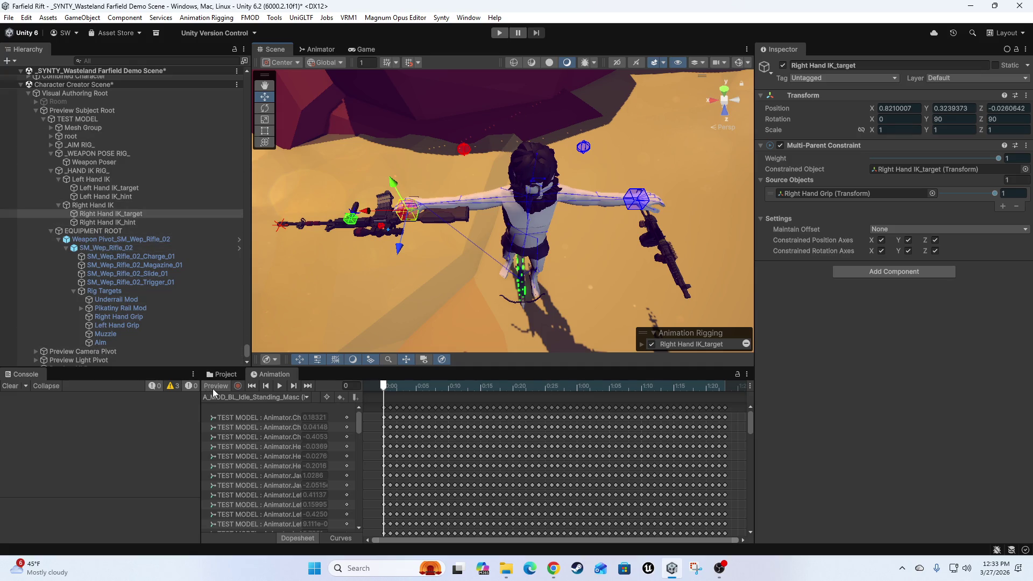
{"action": "left_click", "coordinate": [212, 386]}
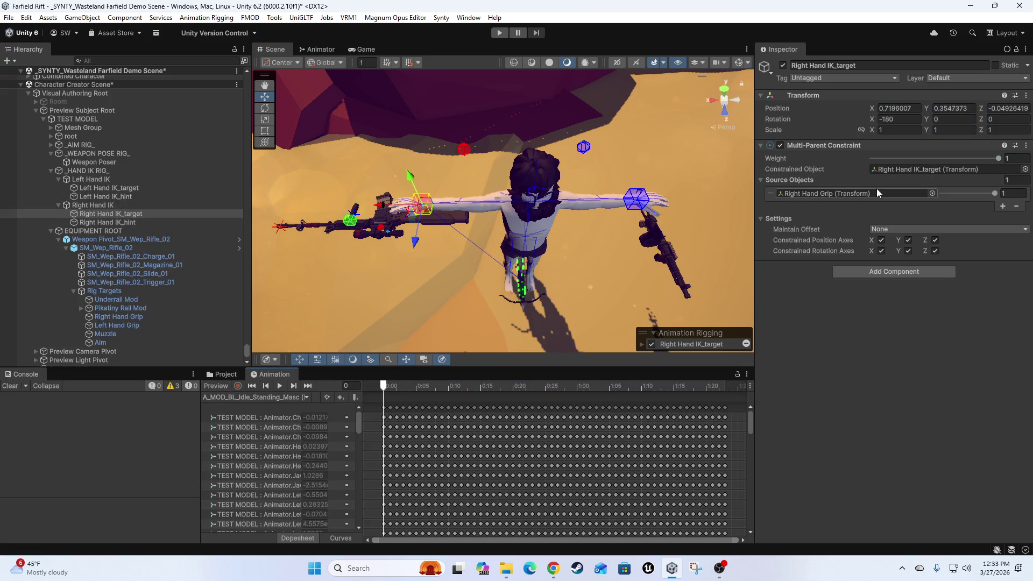
{"action": "mouse_move", "coordinate": [98, 250]}
{"action": "left_mouse_down"}
{"action": "mouse_move", "coordinate": [490, 279]}
{"action": "mouse_move", "coordinate": [880, 200]}
{"action": "left_mouse_up"}
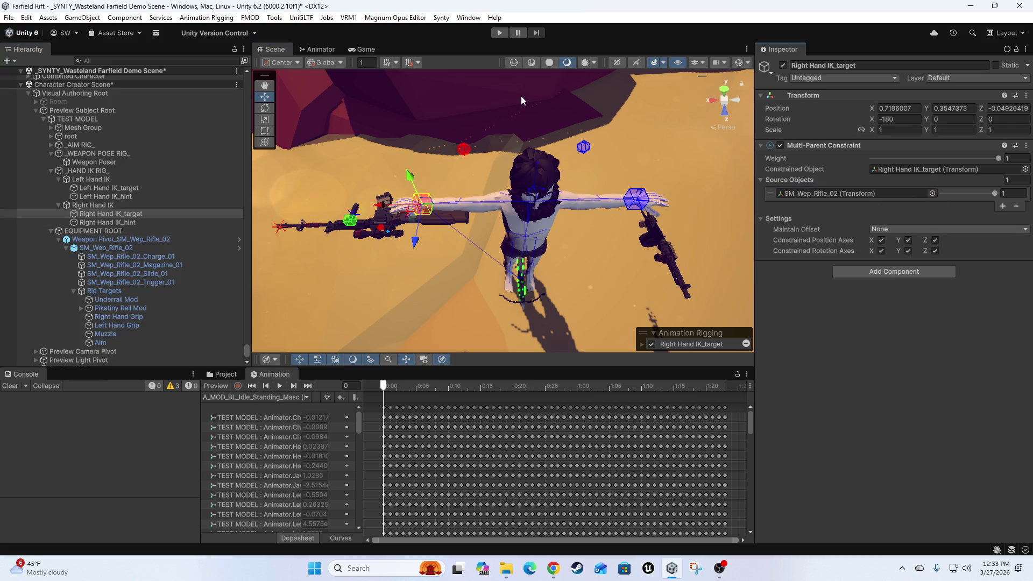
{"action": "left_click", "coordinate": [219, 387]}
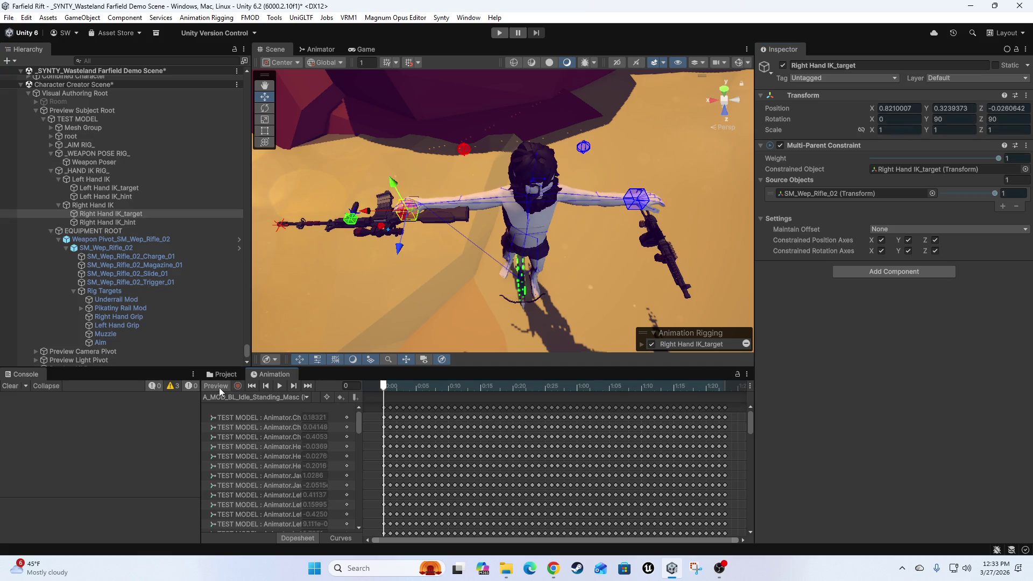
Select the Weapon Poser and drag it in the Scene view to reposition the rifle.
{"action": "left_click", "coordinate": [72, 136]}
{"action": "left_click", "coordinate": [119, 163]}
{"action": "left_click_drag", "start_coordinate": [410, 215], "coordinate": [399, 208]}
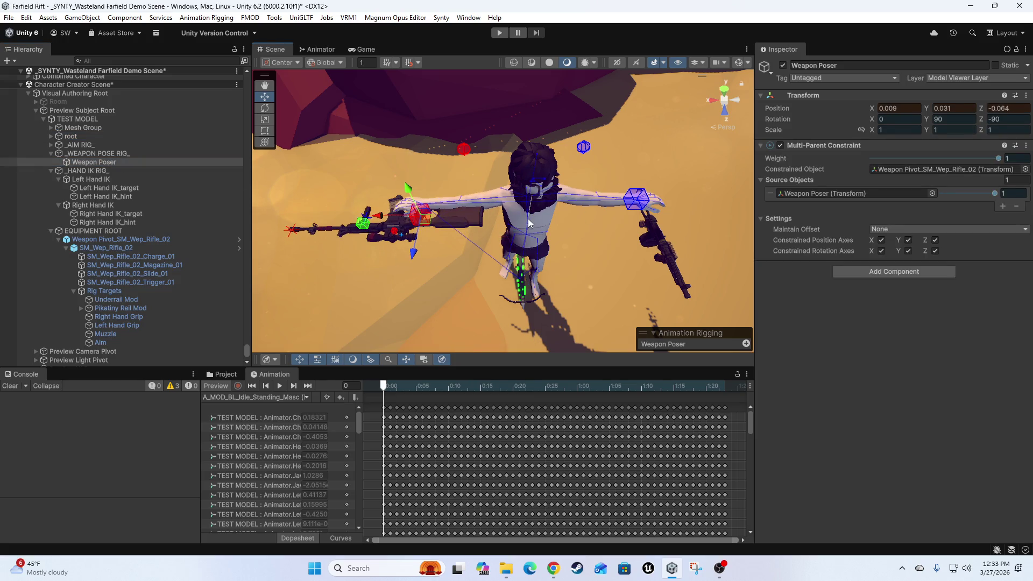
Nudge the rifle to 0.1014, 0.0308, -0.0232, undo a trial Right Hand Grip source, then select Weapon Pivot.
{"action": "left_click_drag", "start_coordinate": [529, 224], "coordinate": [522, 231]}
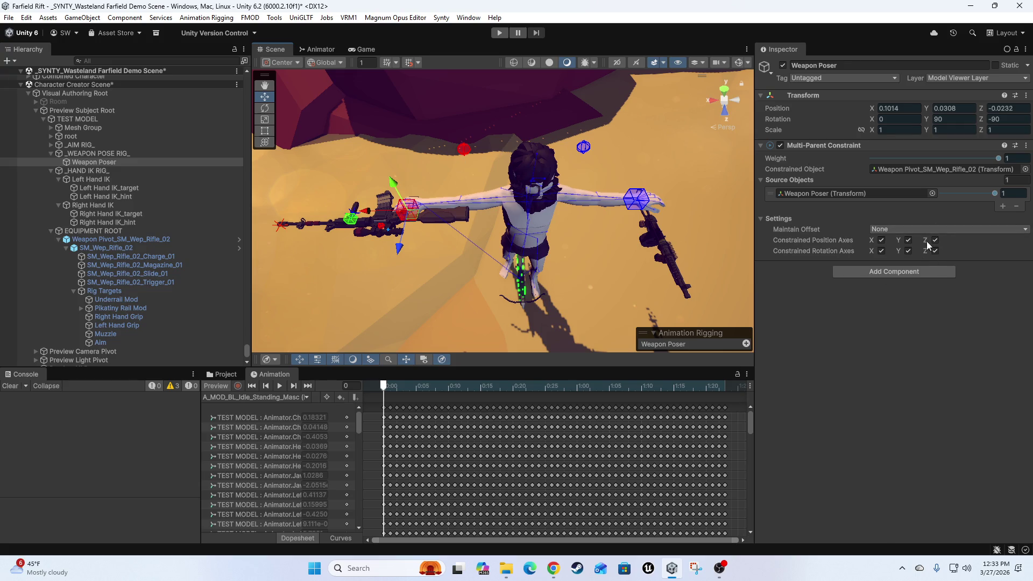
{"action": "left_click", "coordinate": [828, 193]}
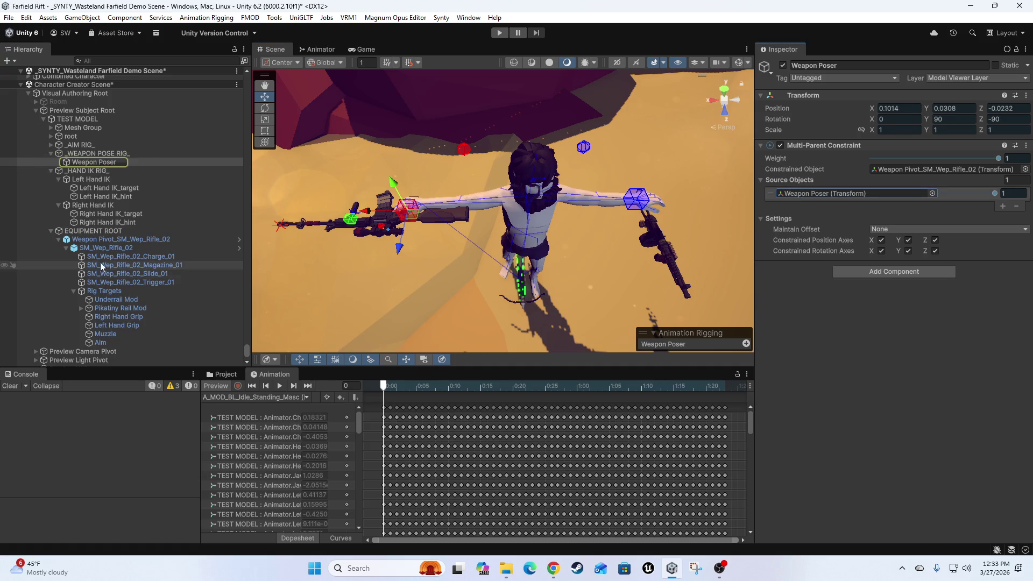
{"action": "mouse_move", "coordinate": [466, 304]}
{"action": "left_mouse_down"}
{"action": "mouse_move", "coordinate": [895, 198]}
{"action": "mouse_move", "coordinate": [879, 196]}
{"action": "left_mouse_up"}
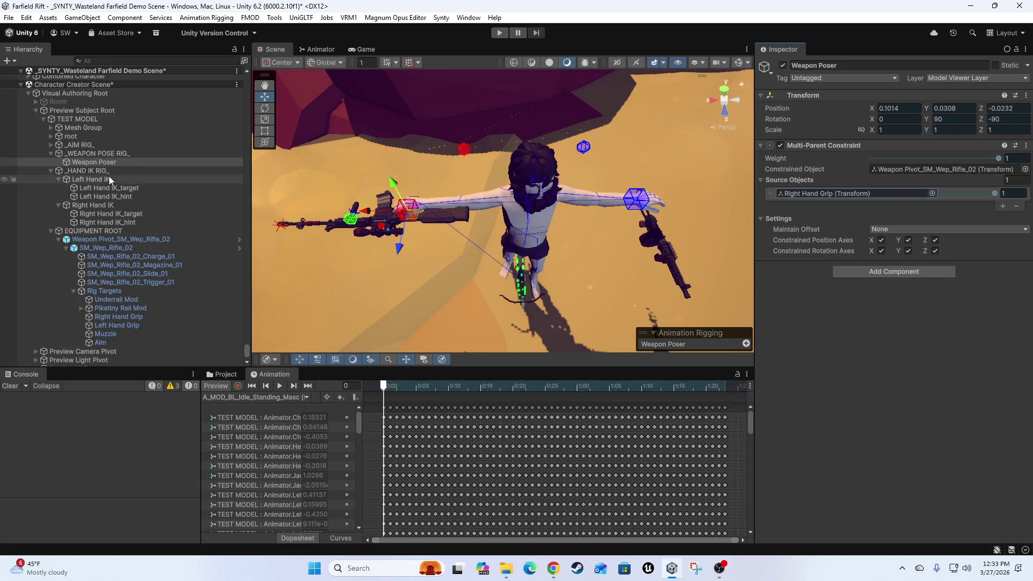
{"action": "key", "text": "ctrl+z"}
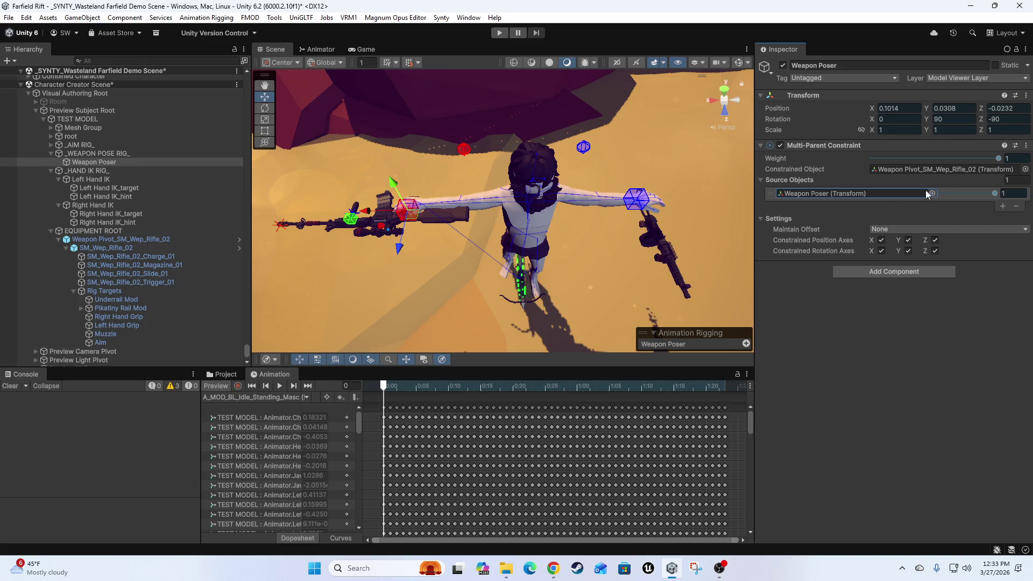
{"action": "left_click", "coordinate": [889, 169]}
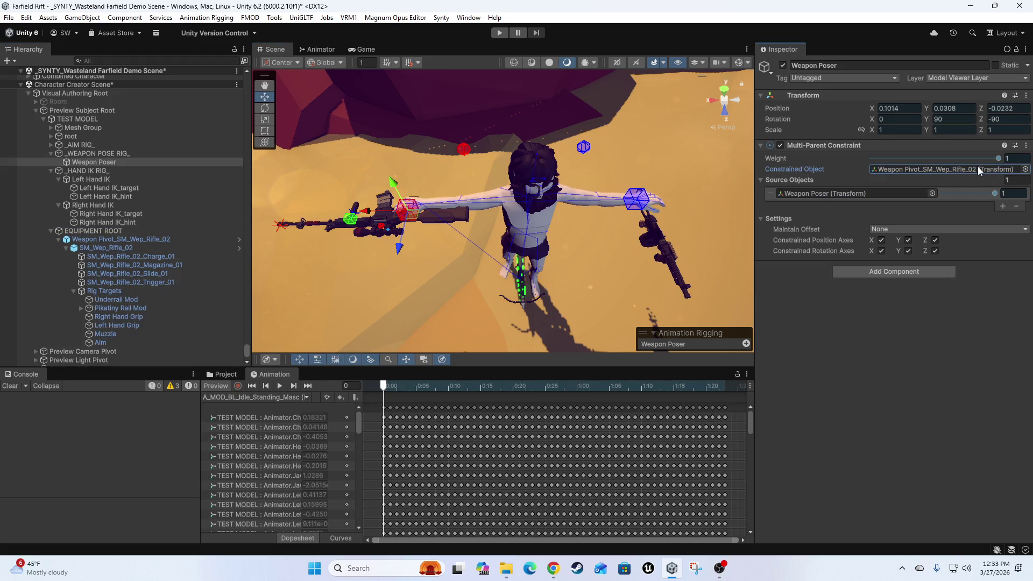
{"action": "left_click", "coordinate": [108, 239]}
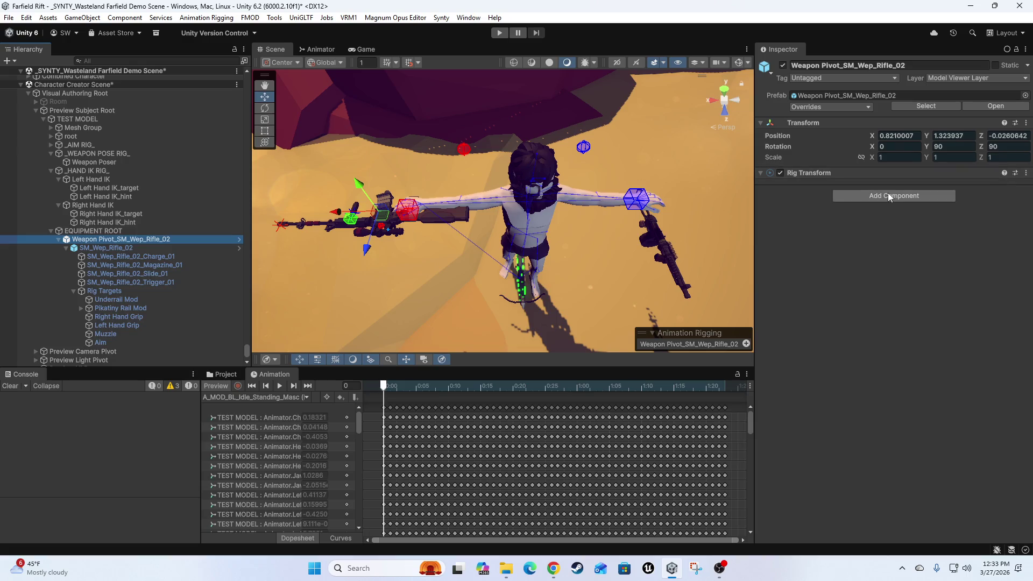
Confirm Weapon Pivot_SM_Wep_Rifle_02 has no prefab overrides, collapse Rig Targets, and select Weapon Poser.
{"action": "left_click", "coordinate": [828, 107]}
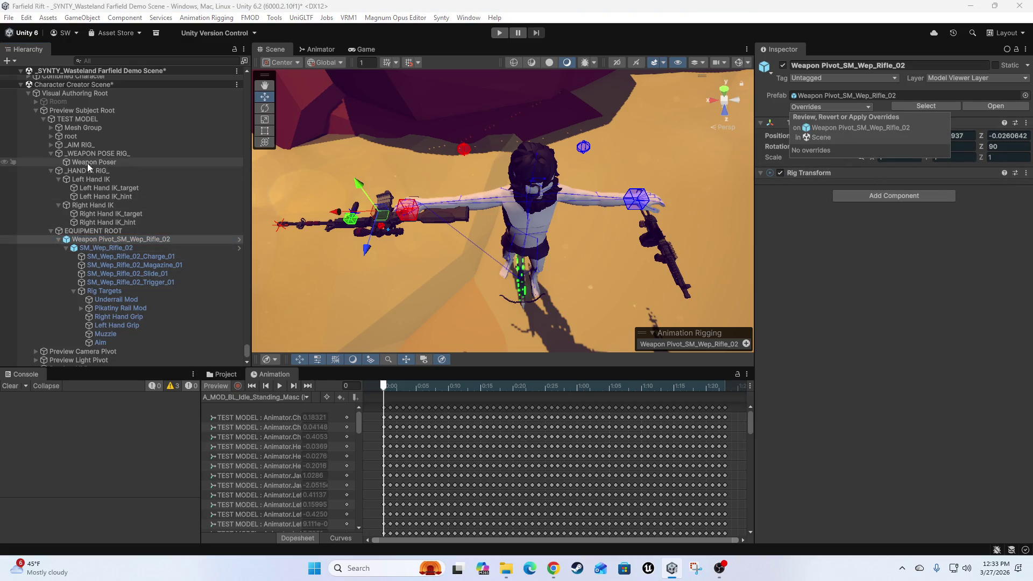
{"action": "key", "text": "Escape"}
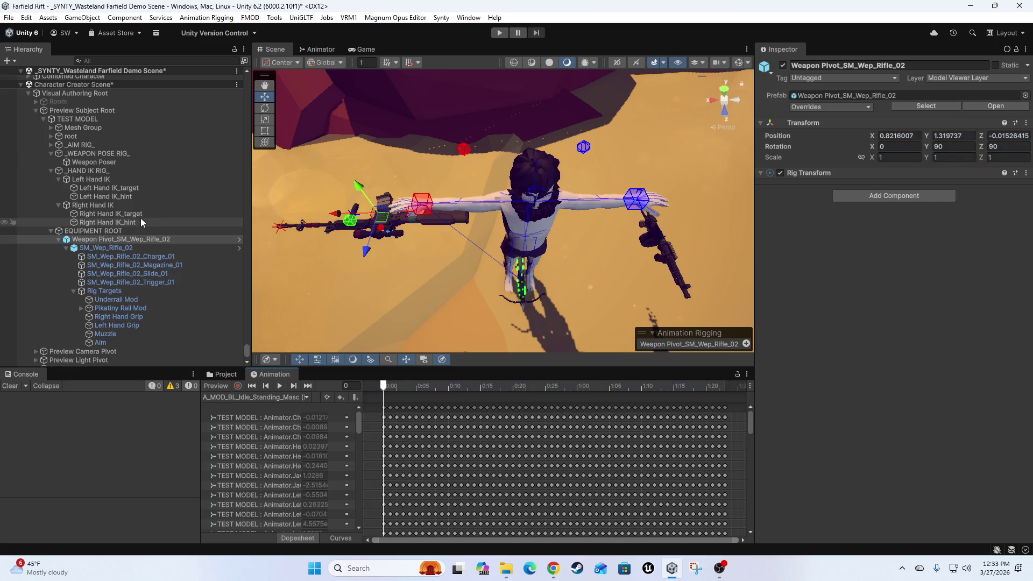
{"action": "left_click", "coordinate": [73, 291]}
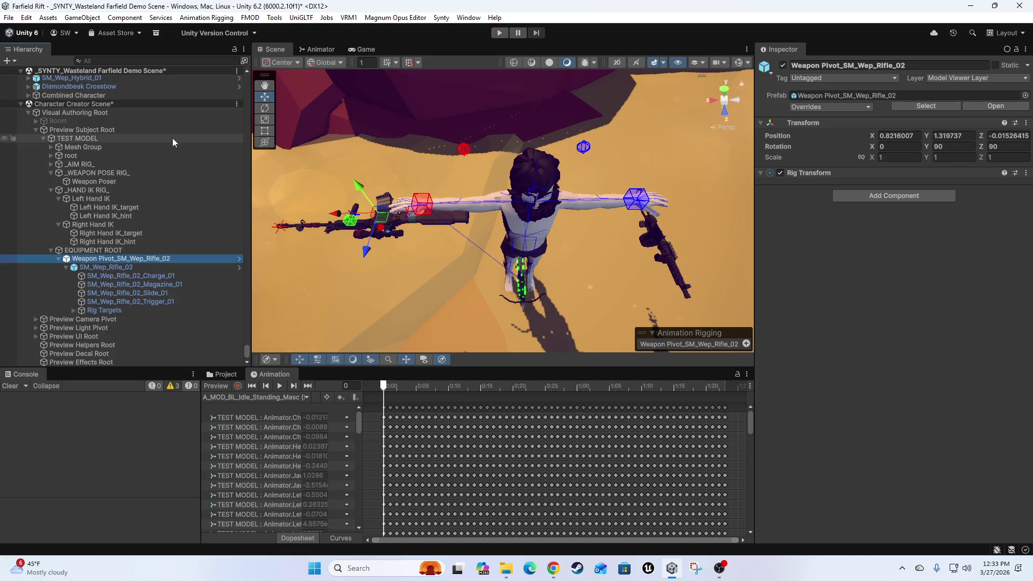
{"action": "left_click", "coordinate": [48, 163]}
{"action": "left_click", "coordinate": [48, 163]}
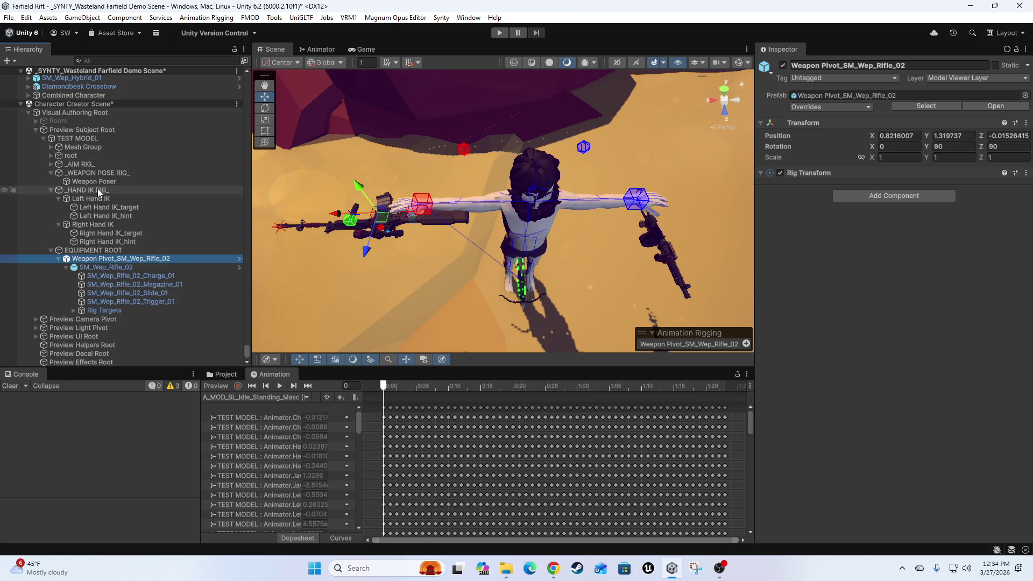
{"action": "left_click", "coordinate": [90, 181]}
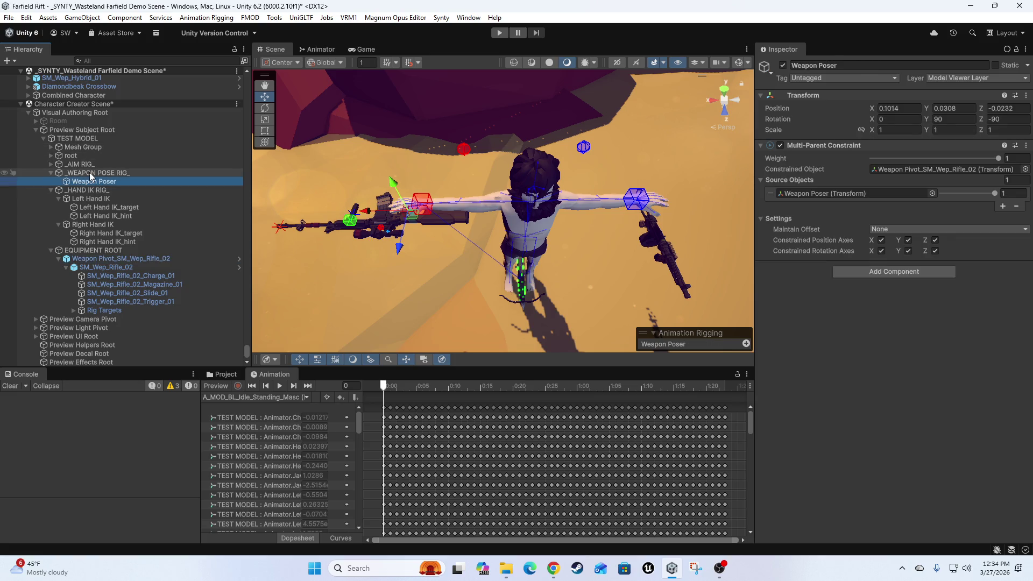
{"action": "left_click", "coordinate": [91, 173]}
{"action": "left_click", "coordinate": [95, 180]}
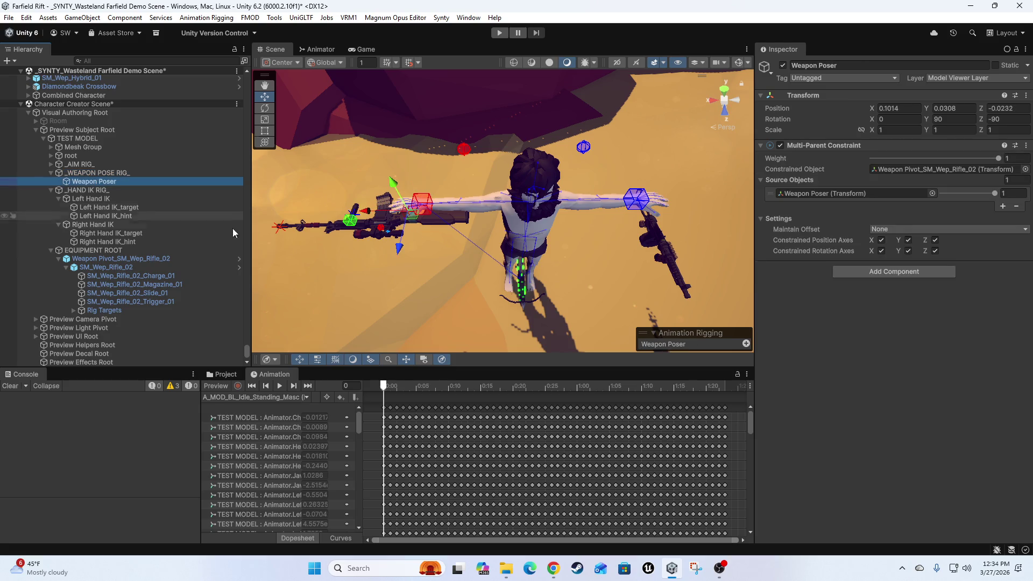
{"action": "mouse_move", "coordinate": [398, 247]}
{"action": "left_mouse_down"}
{"action": "mouse_move", "coordinate": [395, 258]}
{"action": "mouse_move", "coordinate": [395, 248]}
{"action": "left_mouse_up"}
{"action": "key", "text": "ctrl+z"}
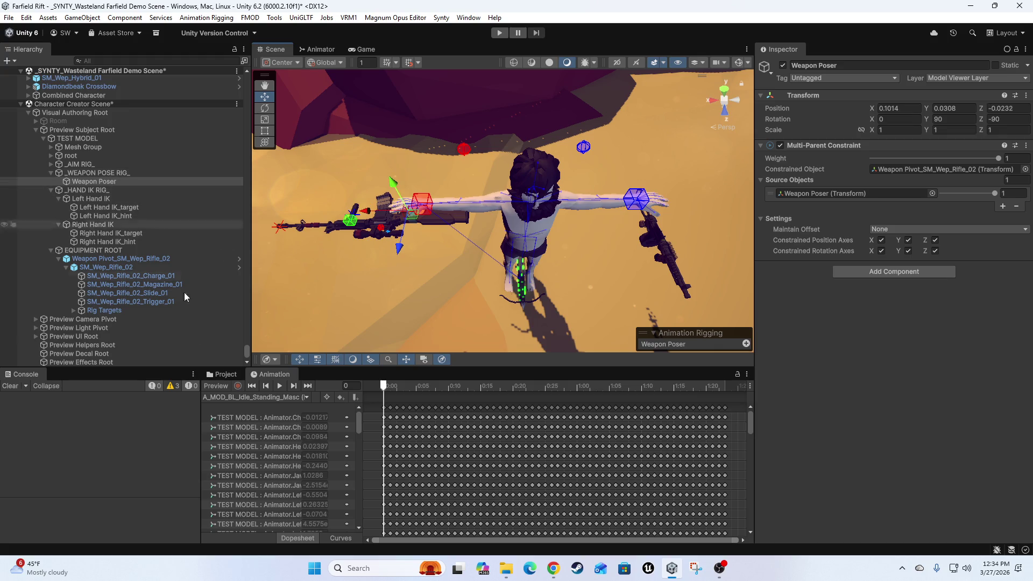
{"action": "left_click", "coordinate": [215, 385]}
{"action": "mouse_move", "coordinate": [398, 249]}
{"action": "left_mouse_down"}
{"action": "mouse_move", "coordinate": [380, 290]}
{"action": "mouse_move", "coordinate": [376, 243]}
{"action": "mouse_move", "coordinate": [457, 295]}
{"action": "left_mouse_up"}
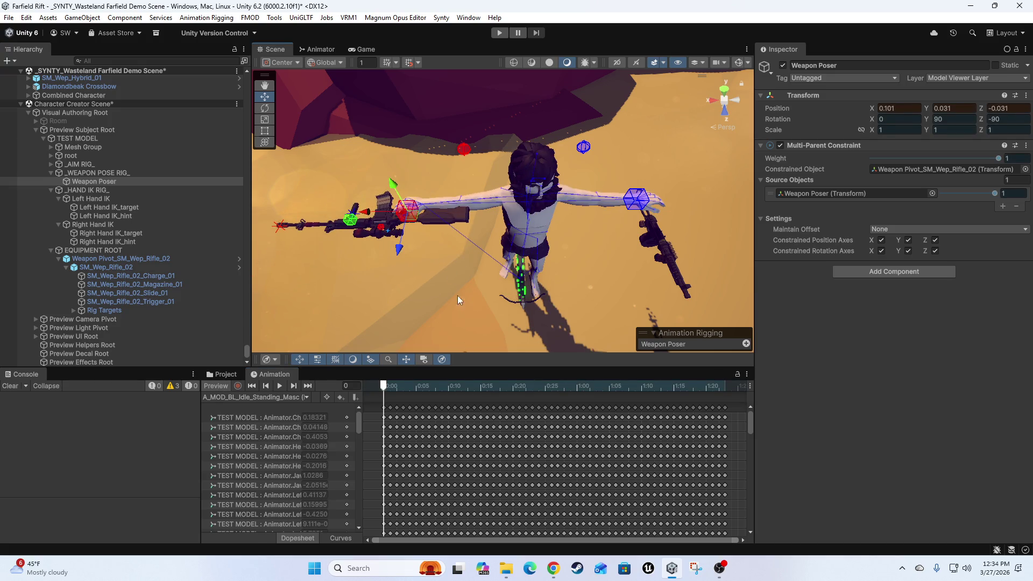